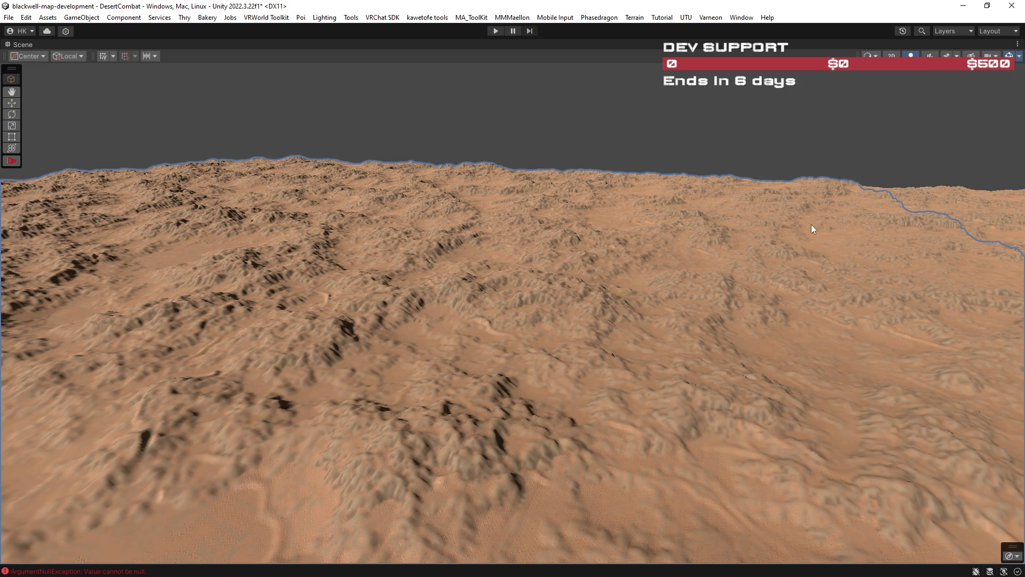
Step: Frame the terrain, delete it, then undo to restore both tiles and the full editor layout
scroll(744, 279, down, 10)
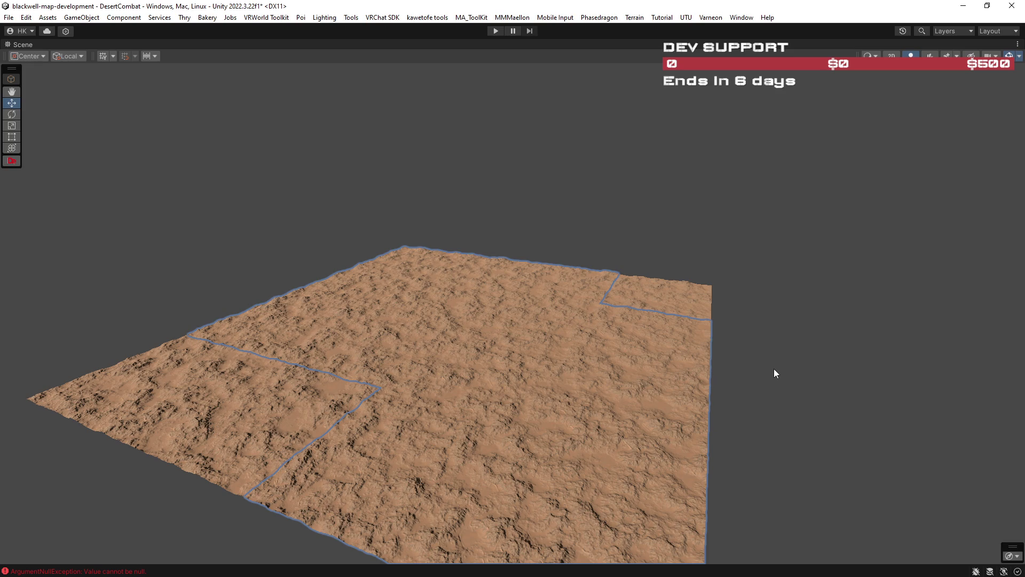
key(f)
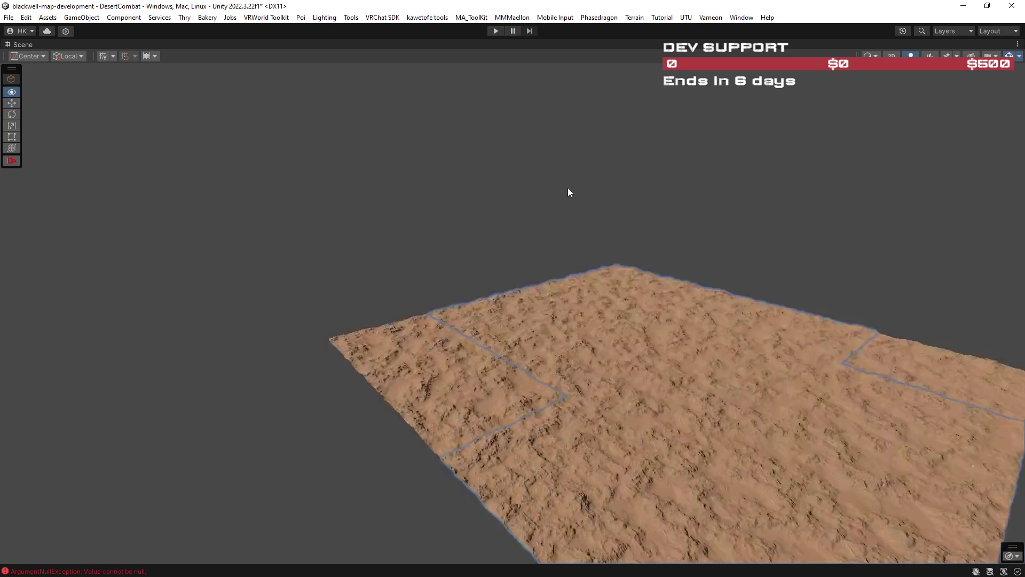
key(Delete)
key(ctrl+z)
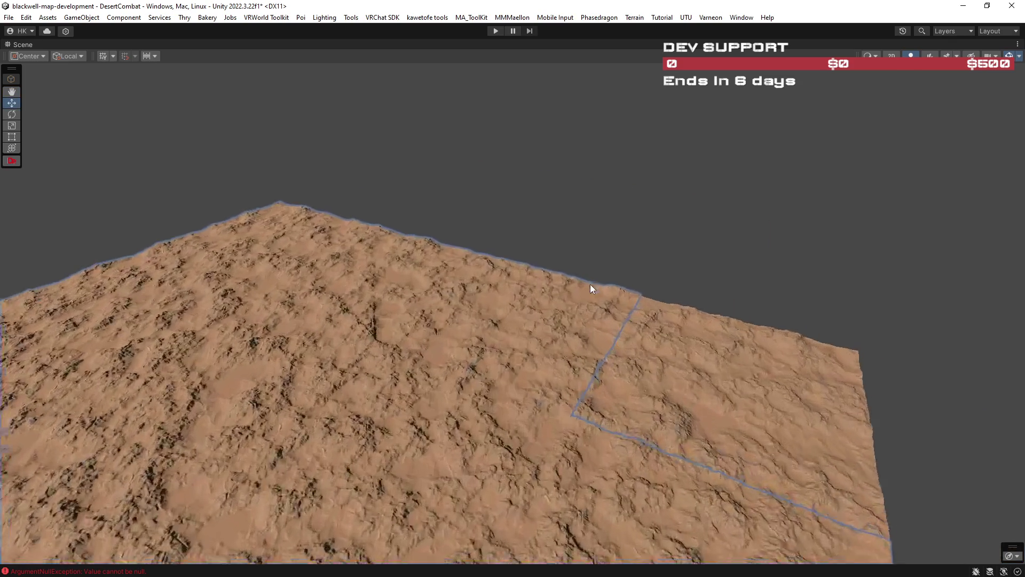
key(ctrl+z)
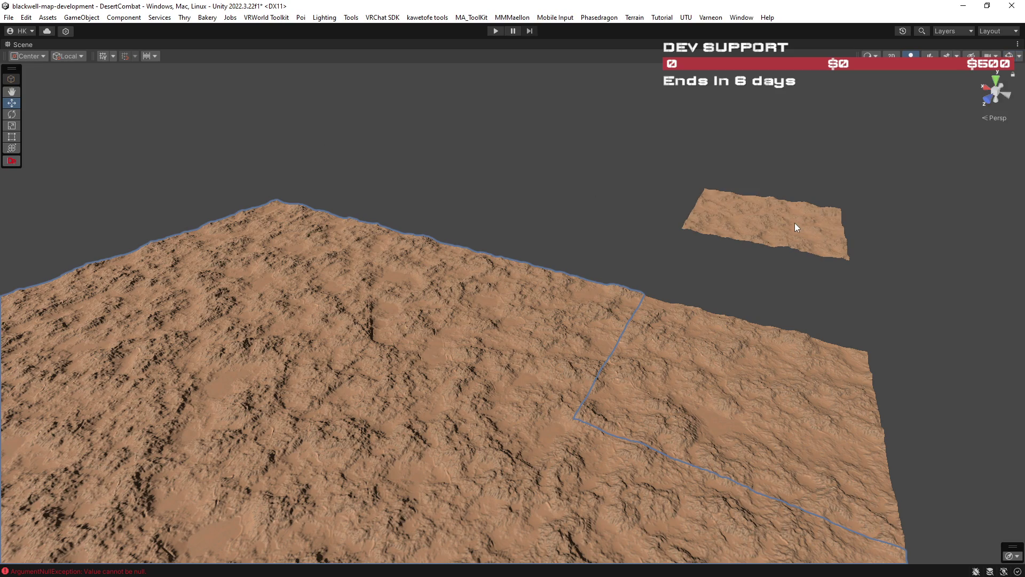
key(ctrl+z)
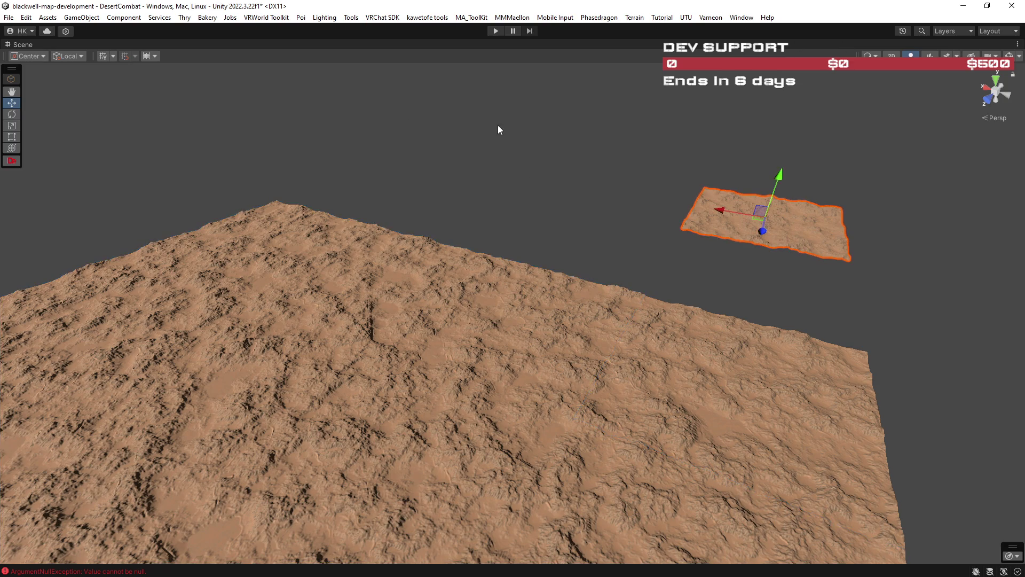
double_click(20, 43)
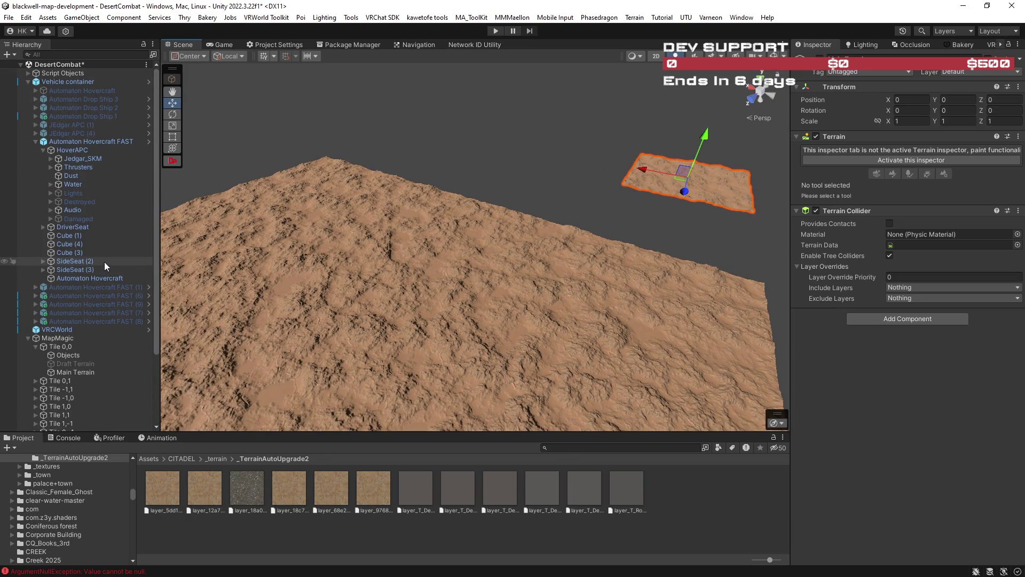
Step: Delete Tile -2,-3 from the Hierarchy
scroll(89, 303, down, 5)
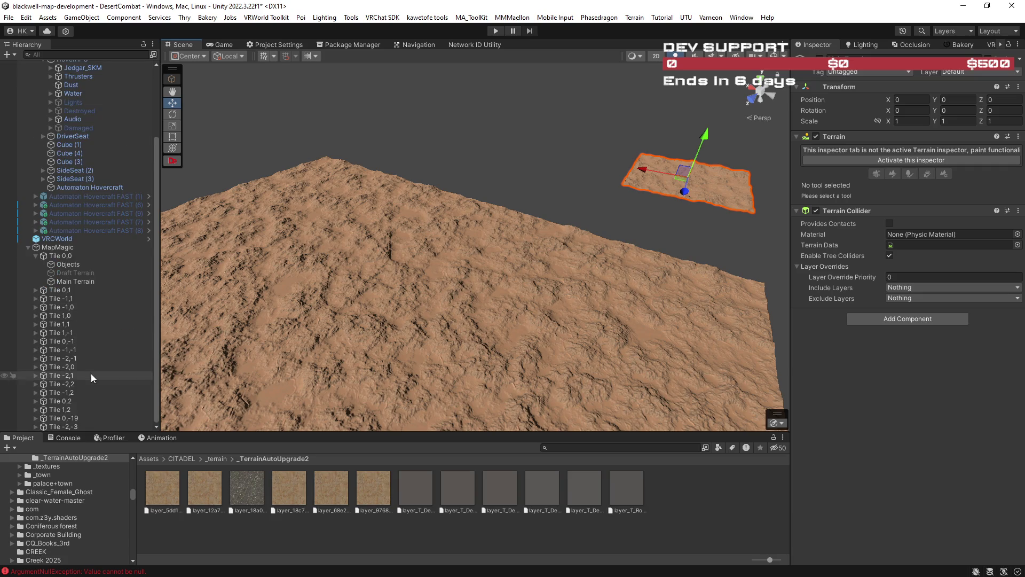
click(65, 426)
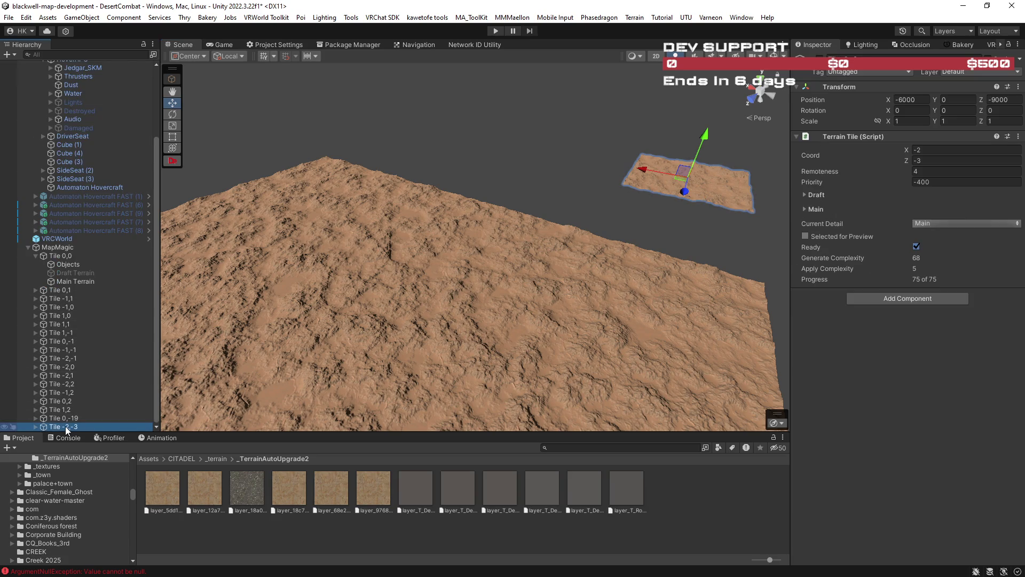
key(Delete)
Step: Fly the Scene camera forward over the terrain, tilt toward the horizon, and maximize the Scene view
scroll(481, 298, up, 5)
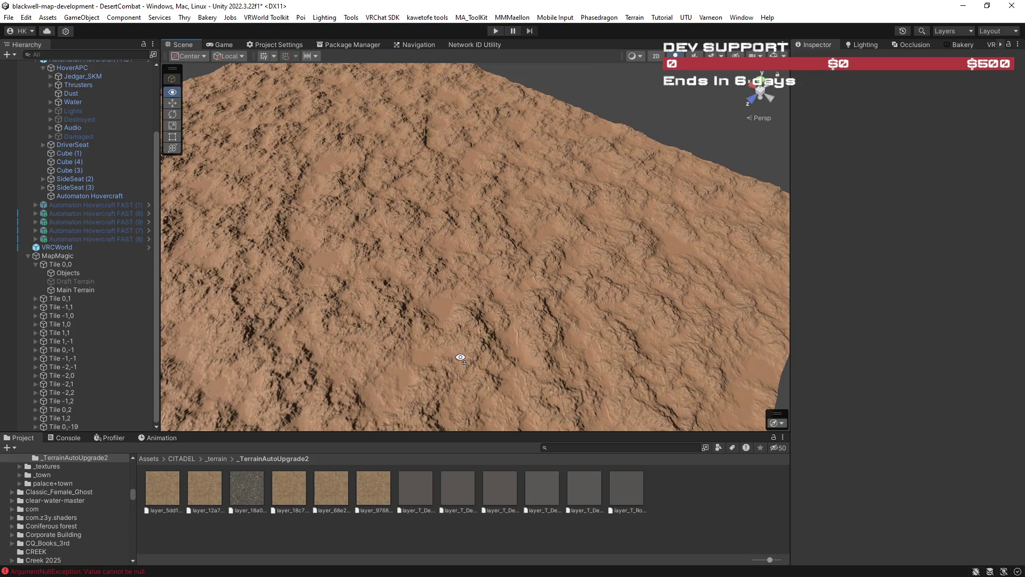
key(w)
scroll(460, 357, up, 2)
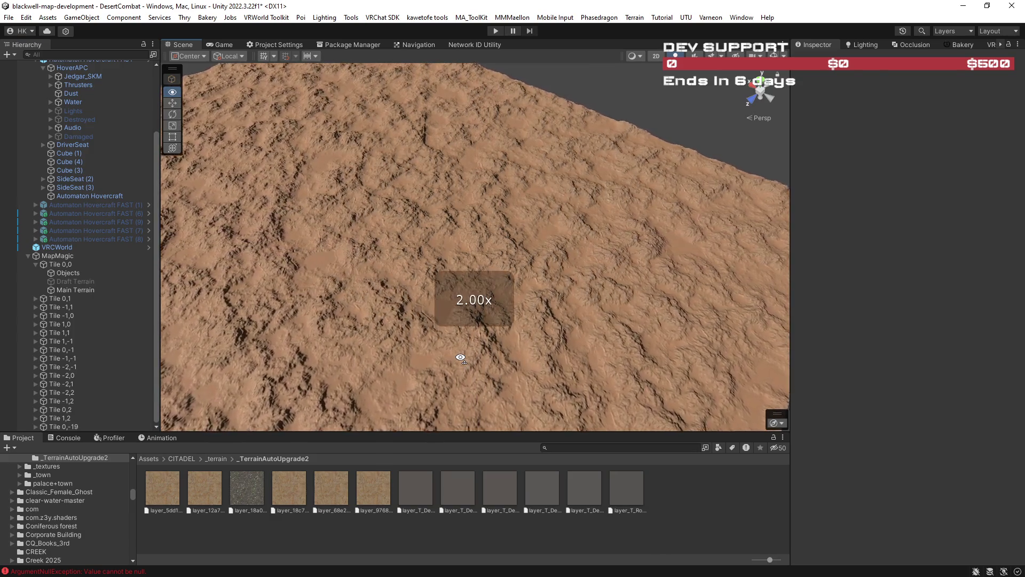
key(w)
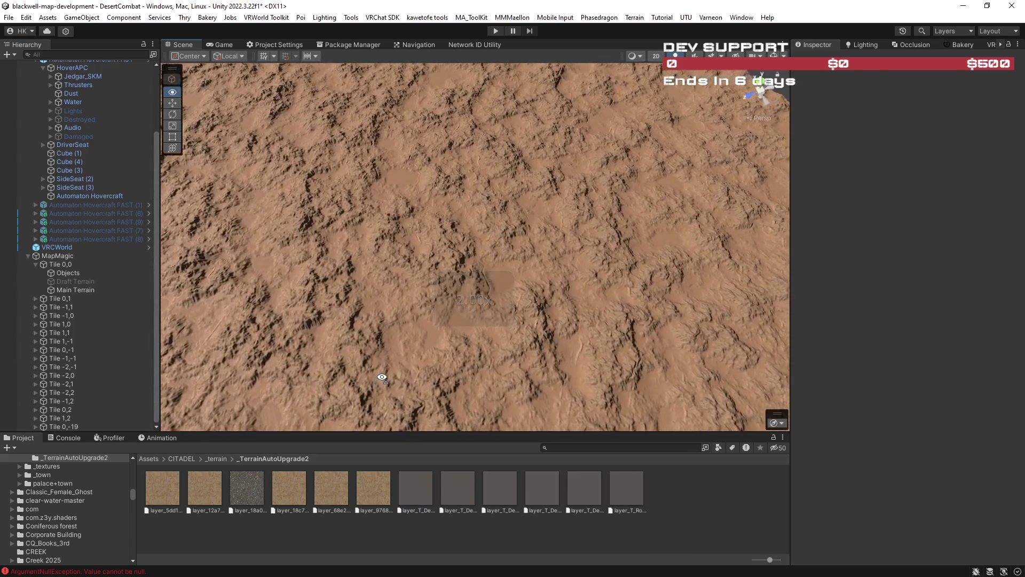
drag(382, 377, 374, 223)
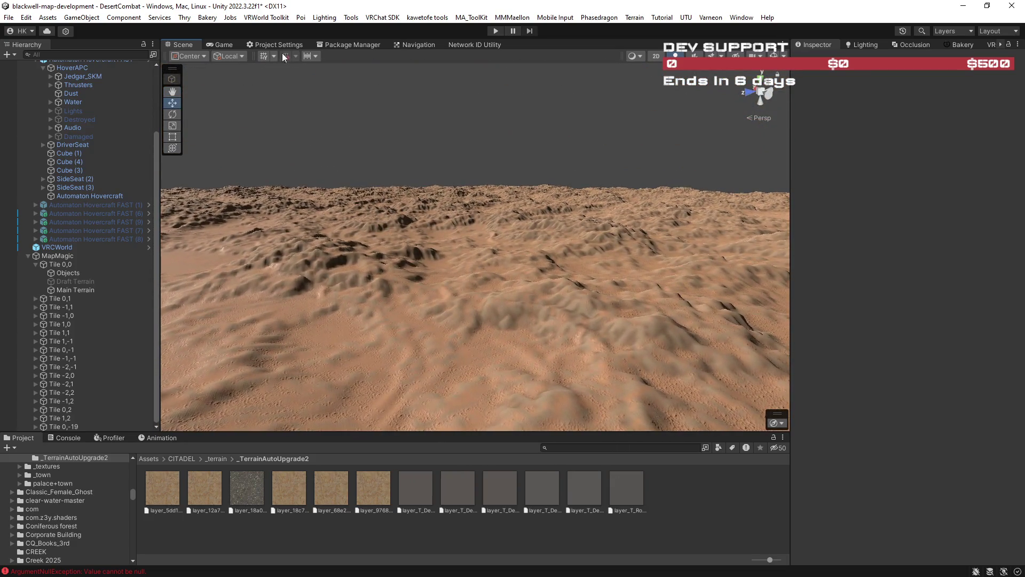
double_click(187, 46)
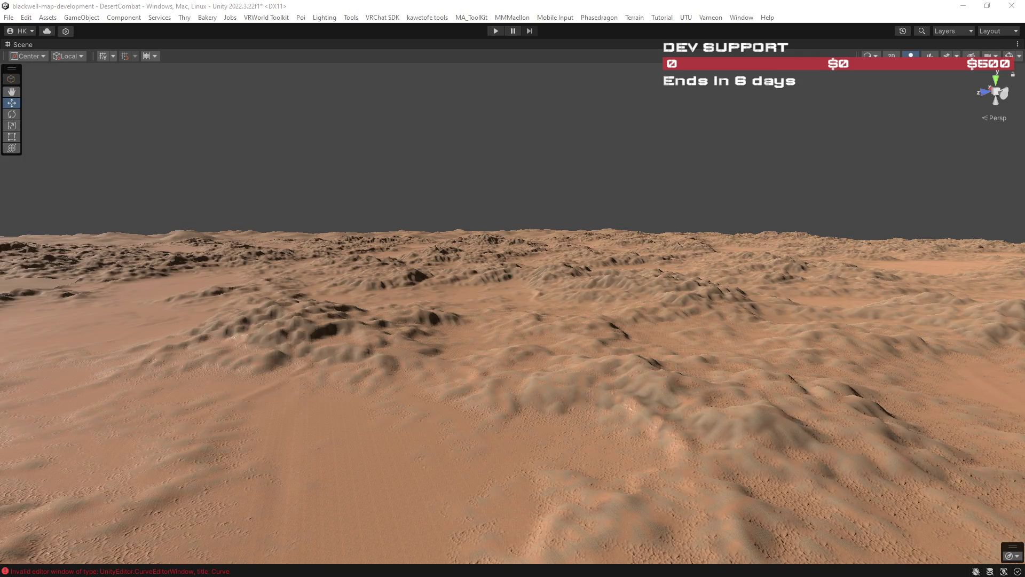
Step: Orbit and tilt the Scene camera to inspect the regenerated rocky hills around the flat sand
mouse_move(746, 355)
mouse_down()
mouse_move(578, 366)
mouse_move(647, 362)
mouse_move(579, 353)
mouse_move(560, 335)
mouse_move(667, 360)
mouse_up()
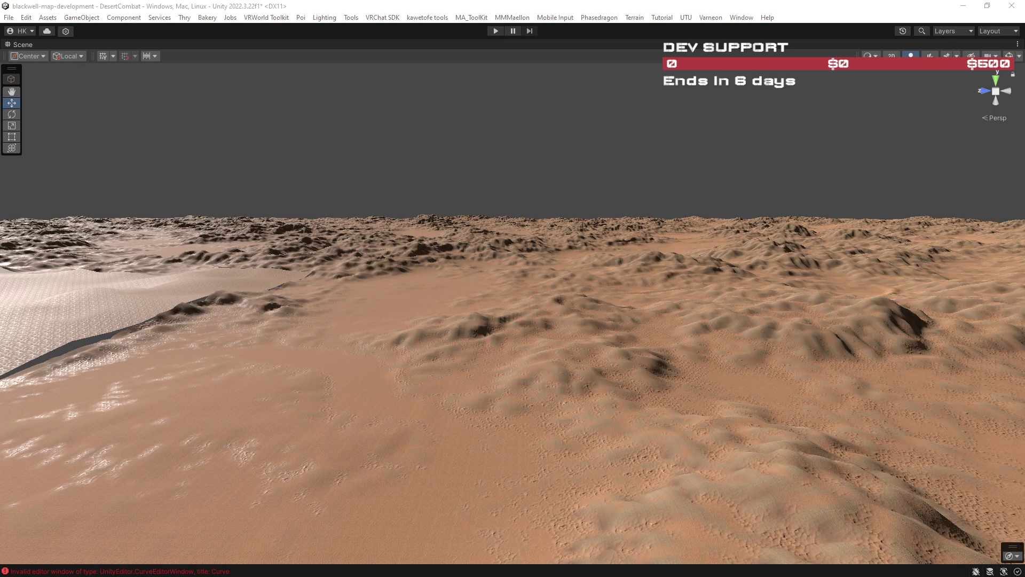
drag(697, 338, 729, 351)
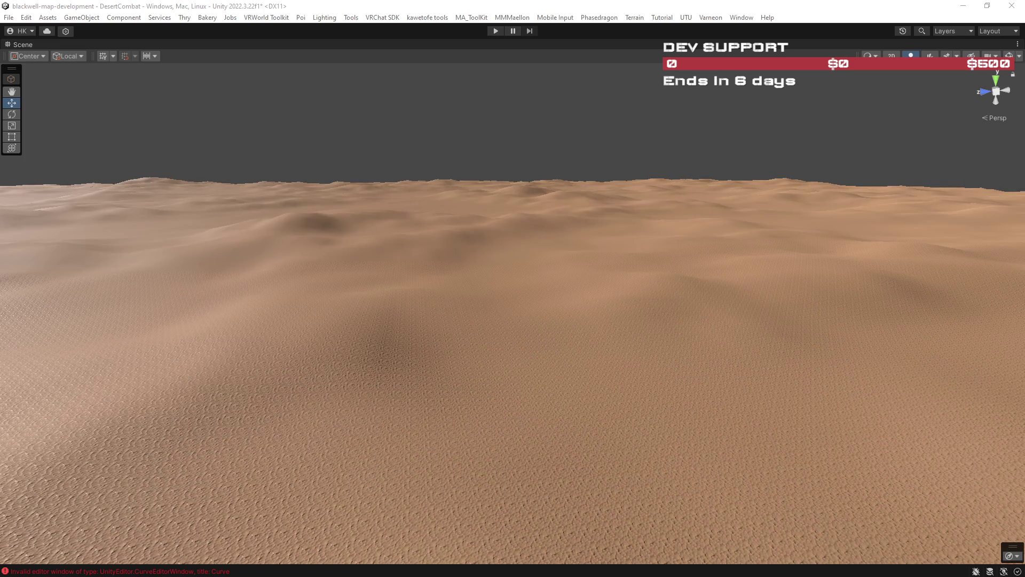
drag(655, 303, 694, 304)
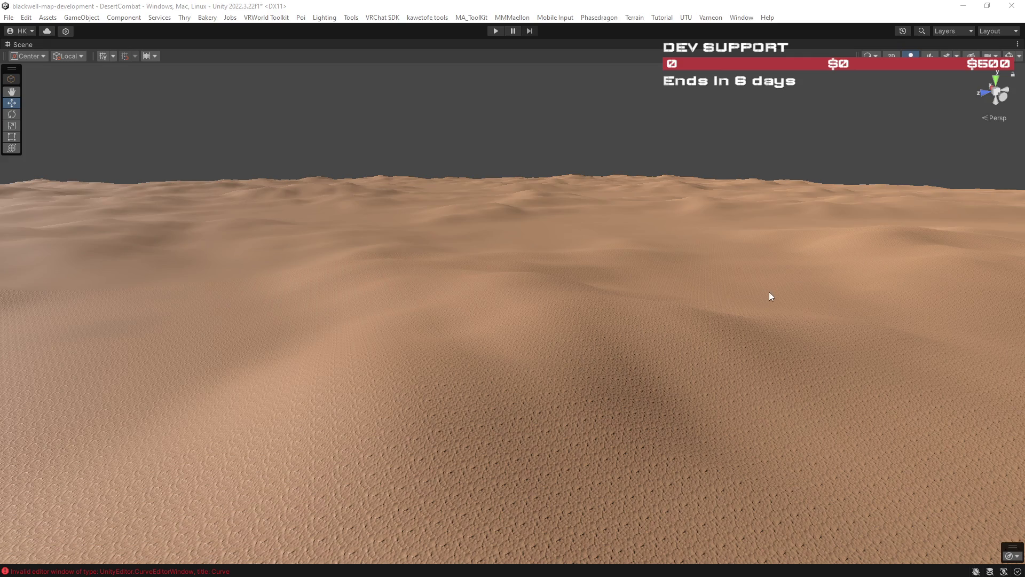
mouse_move(763, 293)
mouse_down()
mouse_move(788, 288)
mouse_move(723, 265)
mouse_move(789, 264)
mouse_up()
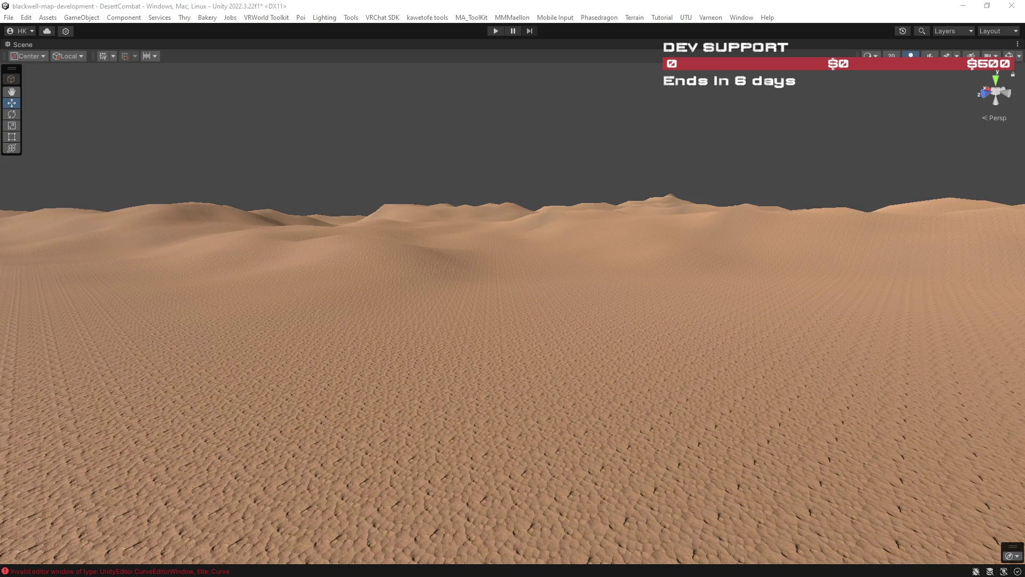
mouse_move(773, 306)
mouse_down()
mouse_move(565, 328)
mouse_move(677, 338)
mouse_move(626, 350)
mouse_up()
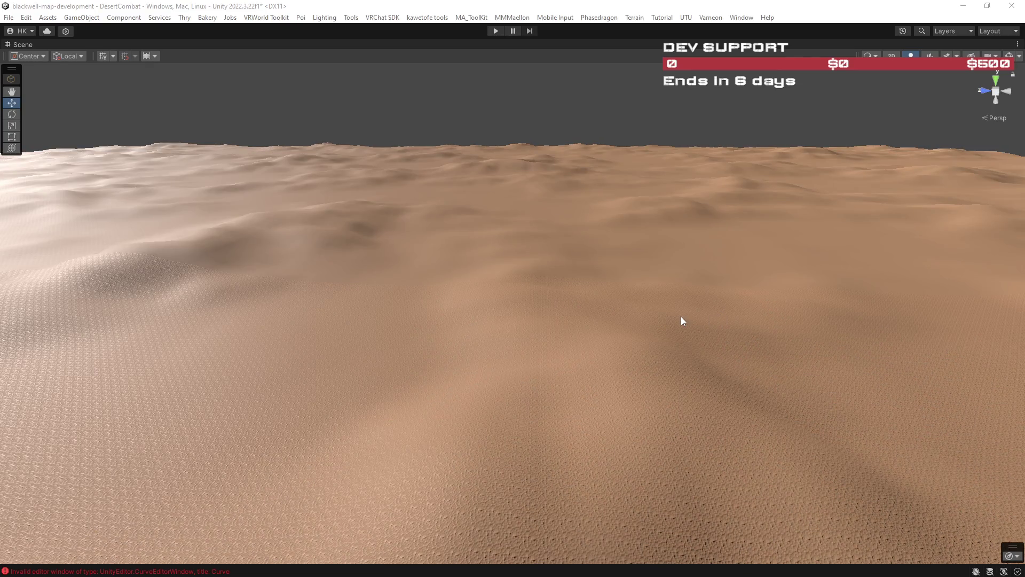
mouse_move(686, 319)
mouse_down()
mouse_move(878, 338)
mouse_move(750, 297)
mouse_move(757, 303)
mouse_move(691, 258)
mouse_move(509, 265)
mouse_move(705, 303)
mouse_move(941, 368)
mouse_move(981, 303)
mouse_move(972, 283)
mouse_move(948, 285)
mouse_up()
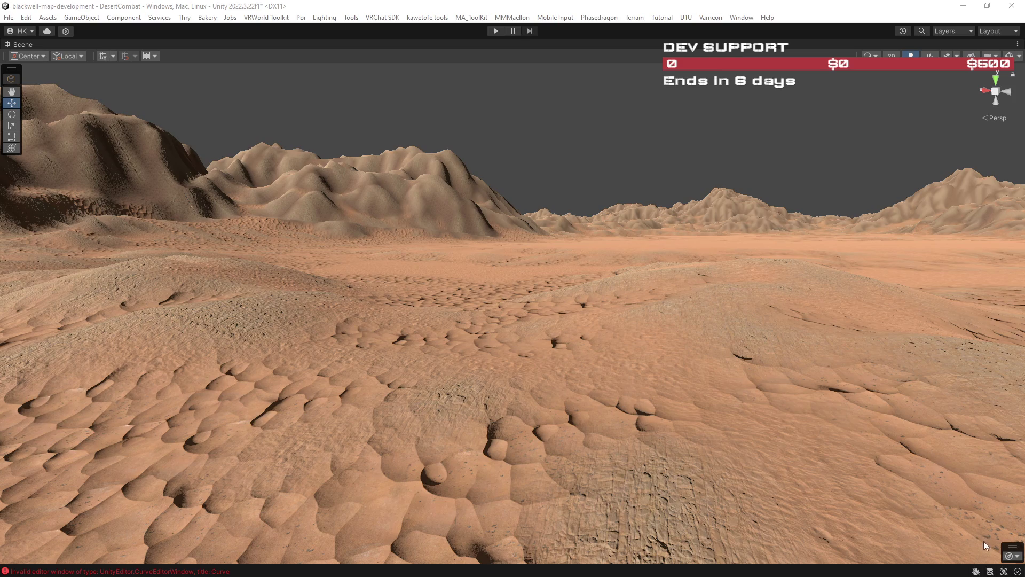
Step: Fly the Scene camera to a new viewpoint over the rippled sandy plain near the mountains
key(w)
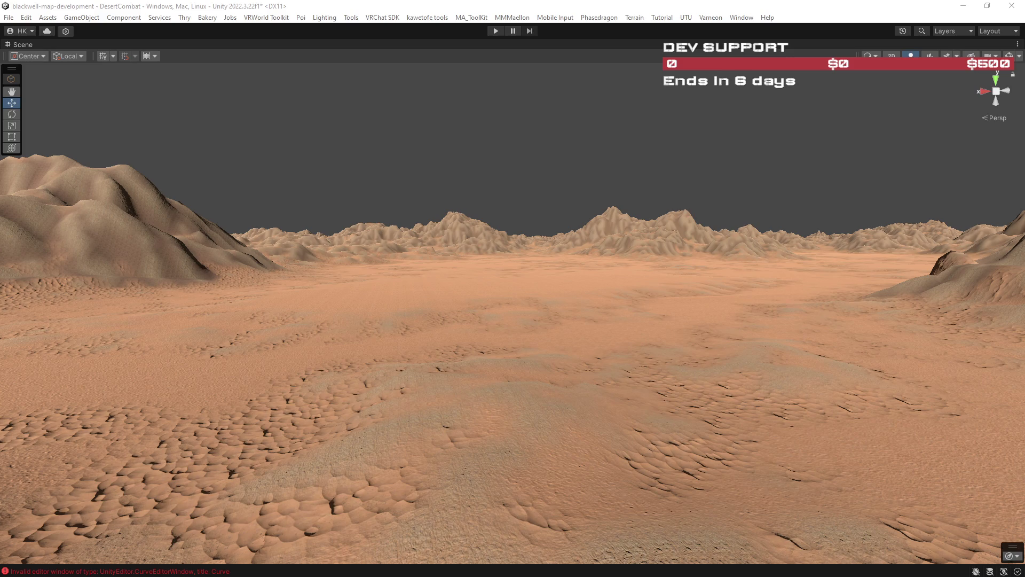
Step: Fly toward the mountains and over the flat desert to inspect the refined terrain textures
mouse_move(786, 415)
mouse_down()
mouse_move(805, 392)
mouse_move(853, 389)
mouse_move(860, 405)
mouse_move(956, 411)
mouse_up()
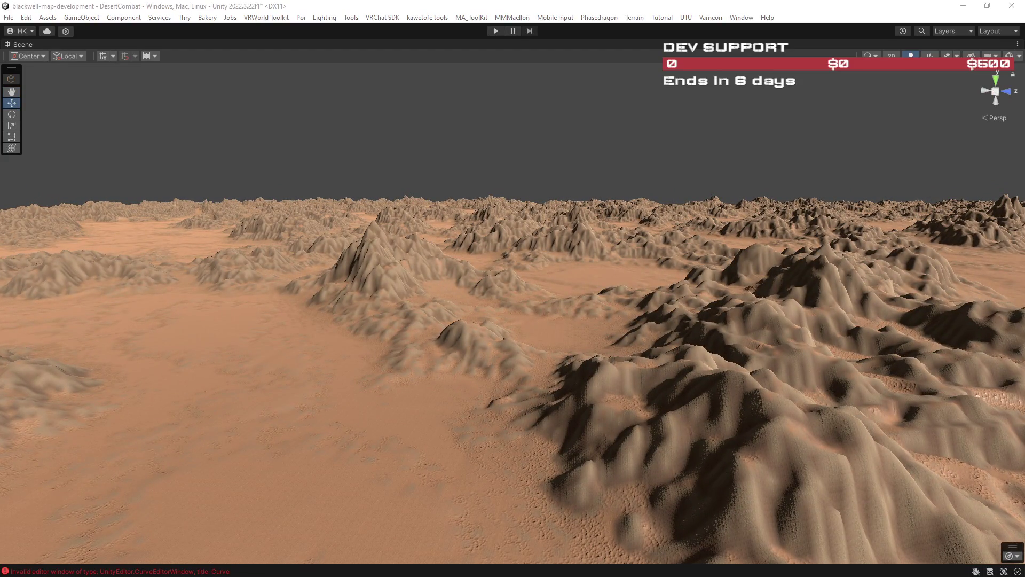
mouse_move(954, 291)
mouse_down()
mouse_move(668, 314)
mouse_move(647, 309)
mouse_move(671, 304)
mouse_move(591, 305)
mouse_move(602, 291)
mouse_move(740, 276)
mouse_move(960, 296)
mouse_move(901, 330)
mouse_up()
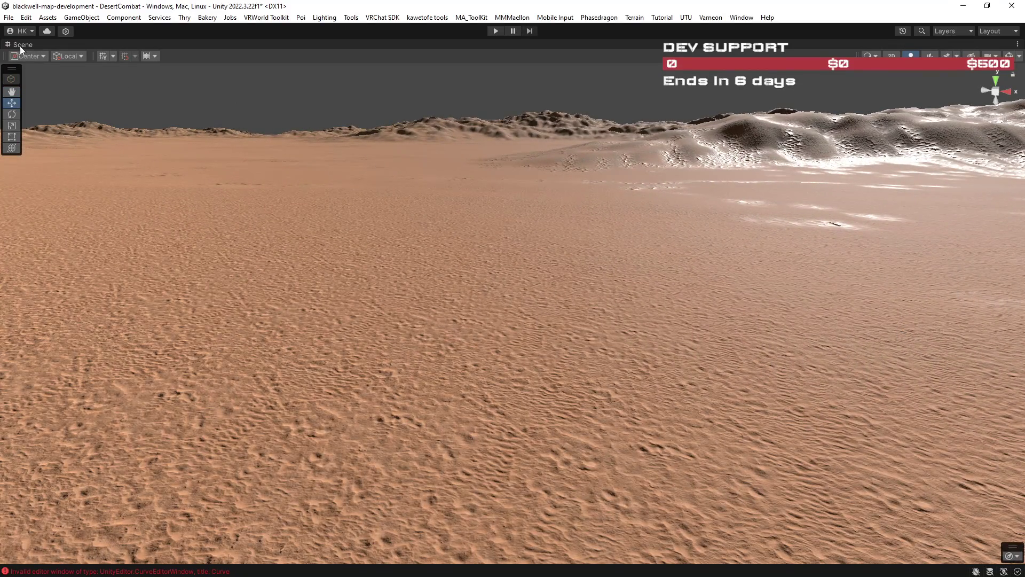
mouse_move(642, 203)
mouse_down()
mouse_move(714, 290)
mouse_move(562, 260)
mouse_up()
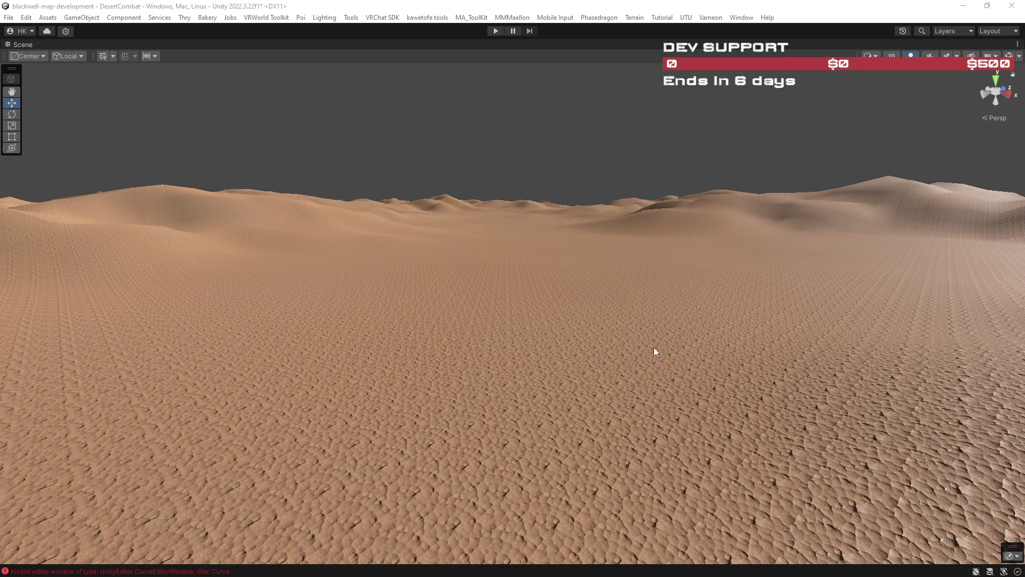
mouse_move(652, 350)
mouse_down()
mouse_move(357, 347)
mouse_move(789, 328)
mouse_up()
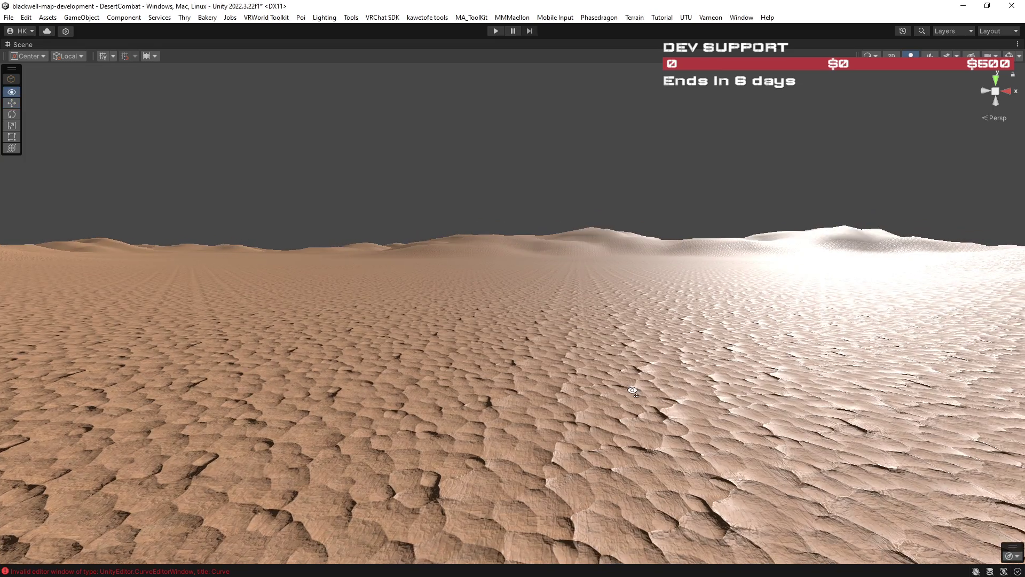
Step: Tilt the view down to the rippled sand and restore the full editor layout
mouse_move(666, 389)
mouse_down()
mouse_move(637, 453)
mouse_move(640, 498)
mouse_up()
mouse_move(633, 385)
mouse_down()
mouse_move(687, 363)
mouse_move(599, 343)
mouse_move(567, 352)
mouse_move(606, 422)
mouse_move(327, 351)
mouse_up()
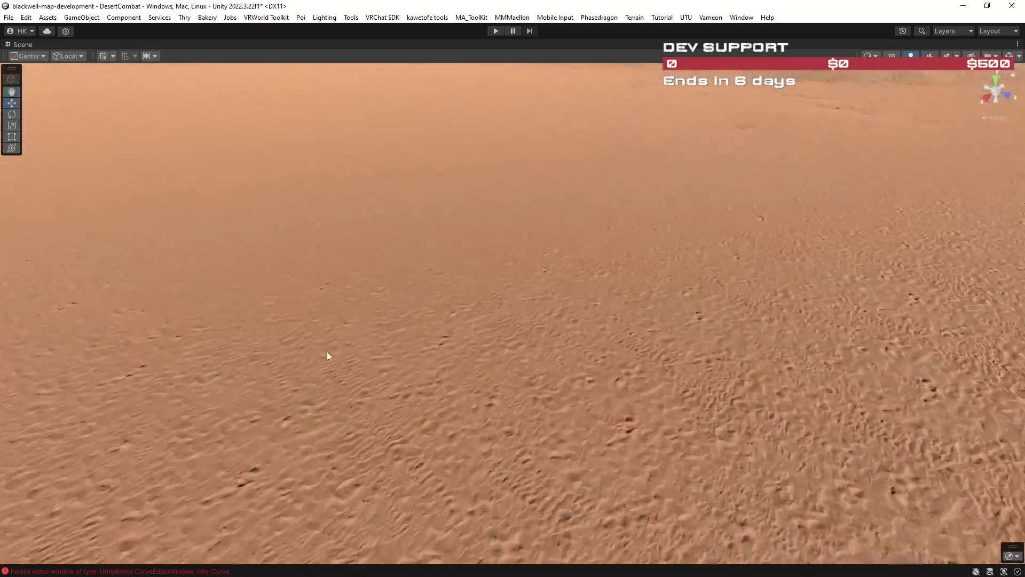
double_click(21, 44)
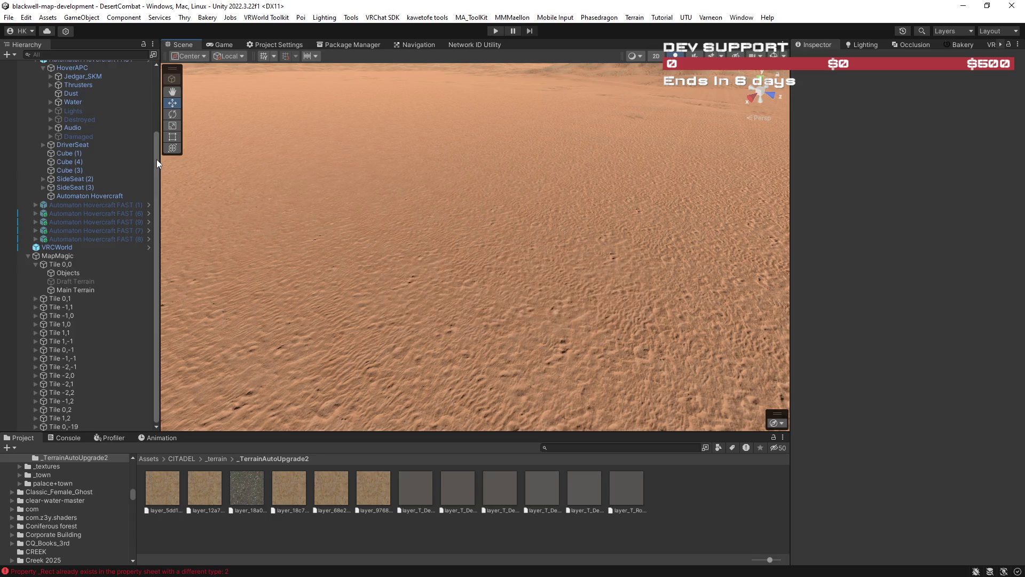
drag(156, 159, 158, 79)
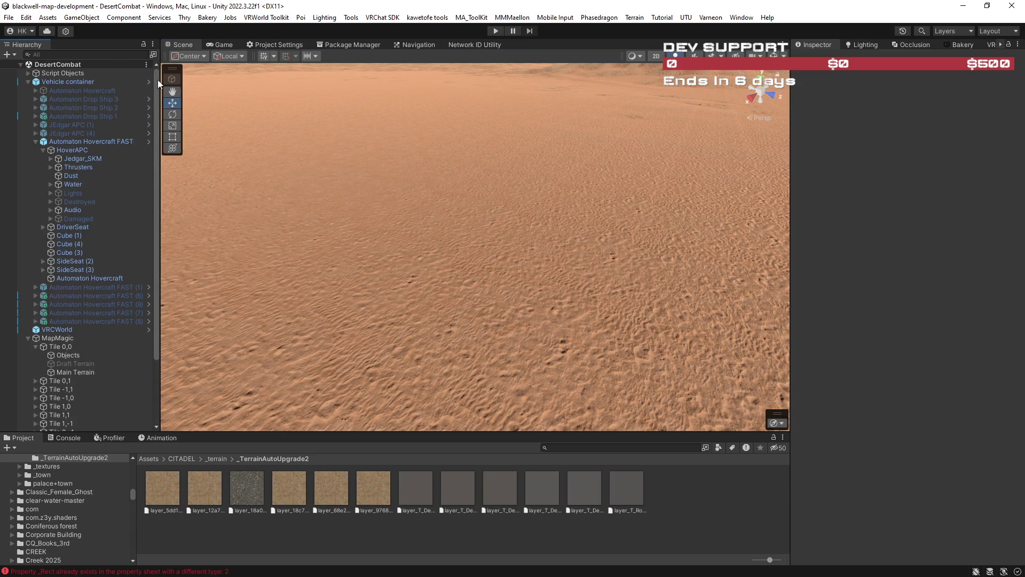
click(57, 338)
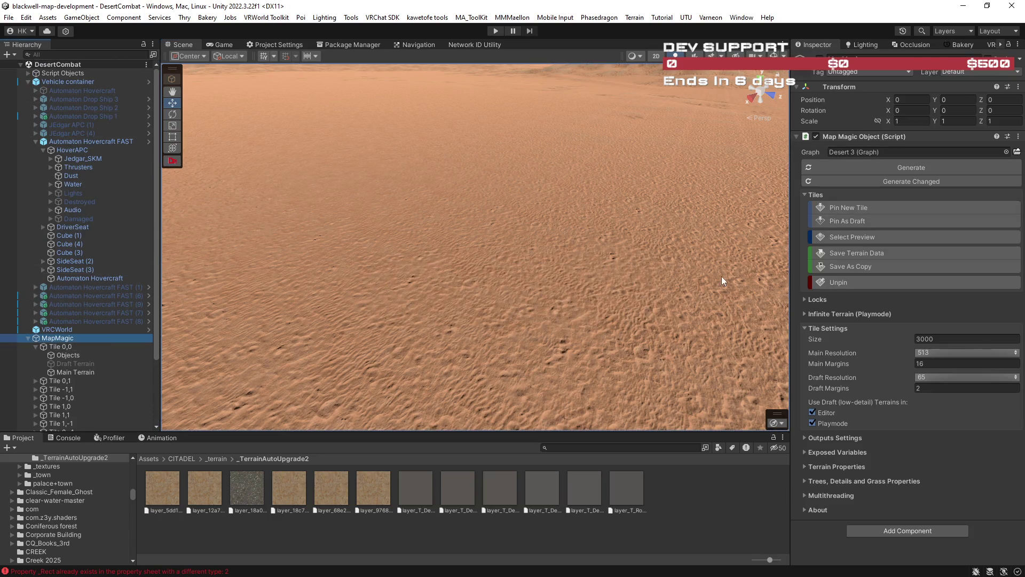
click(935, 352)
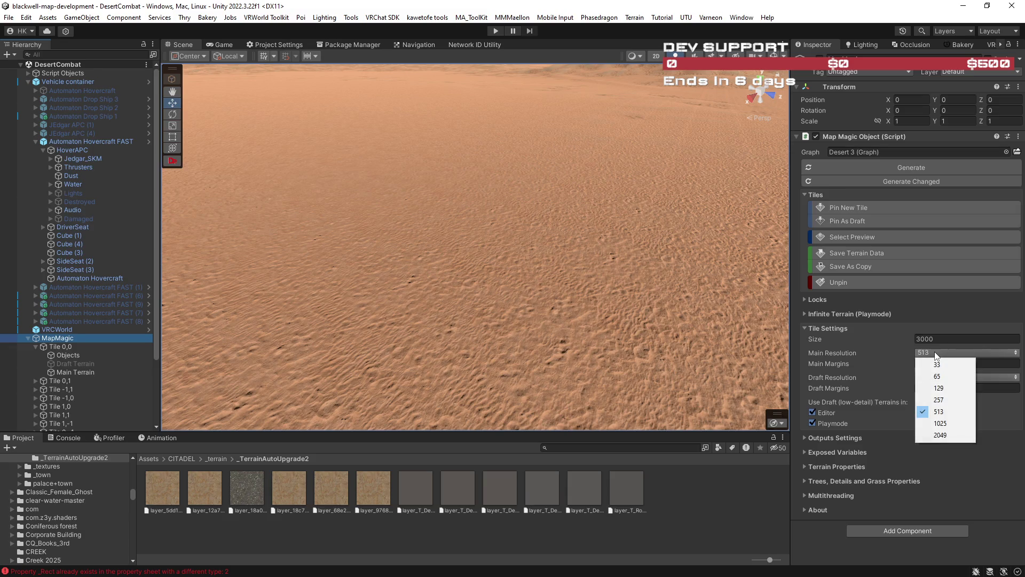
click(949, 435)
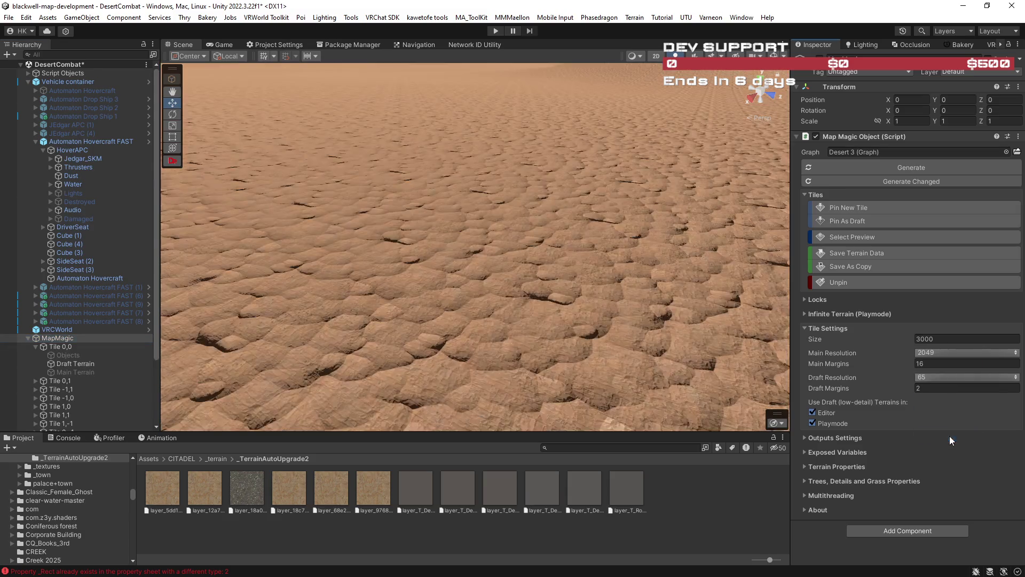
mouse_move(604, 333)
mouse_down()
mouse_move(512, 265)
mouse_move(627, 272)
mouse_move(614, 278)
mouse_up()
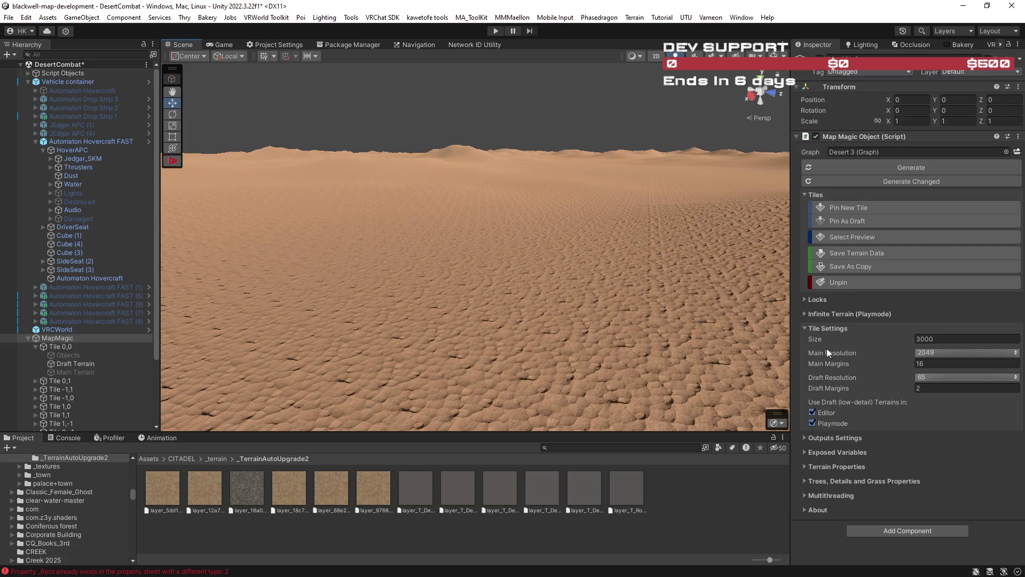
Step: Search the project assets for 'cade' and browse the In Assets results
click(575, 447)
text(cade)
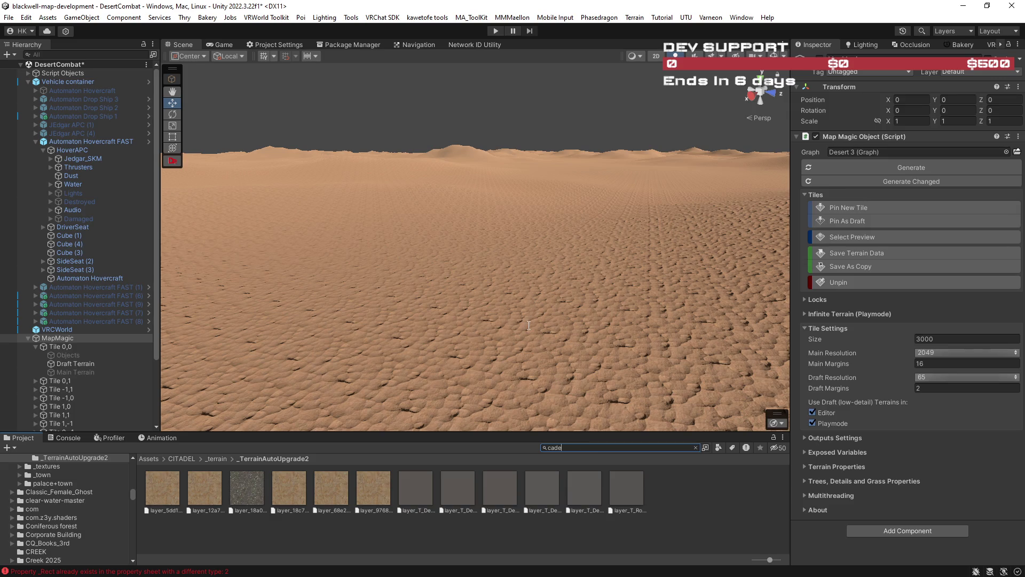
scroll(515, 318, up, 5)
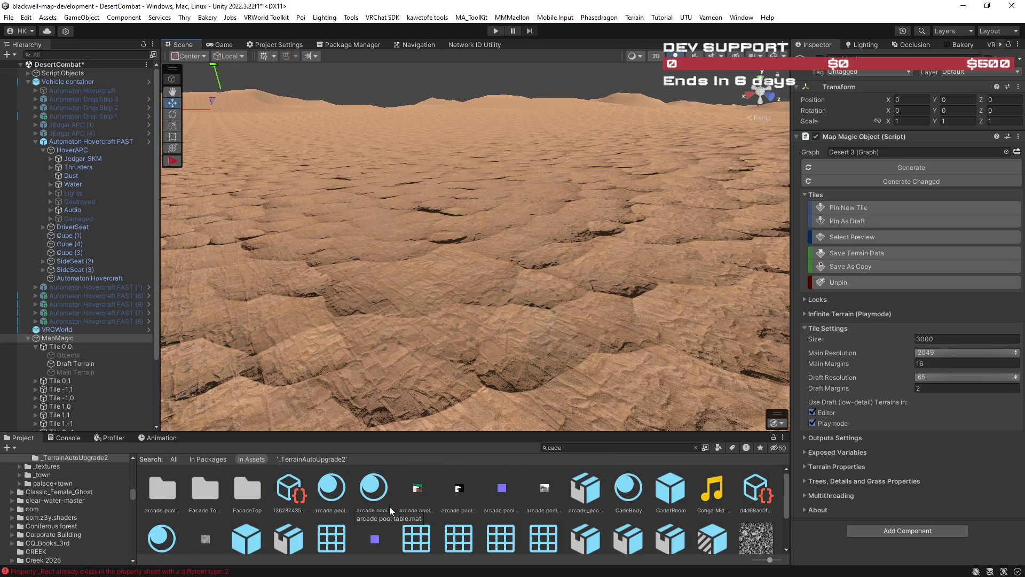
scroll(384, 513, down, 3)
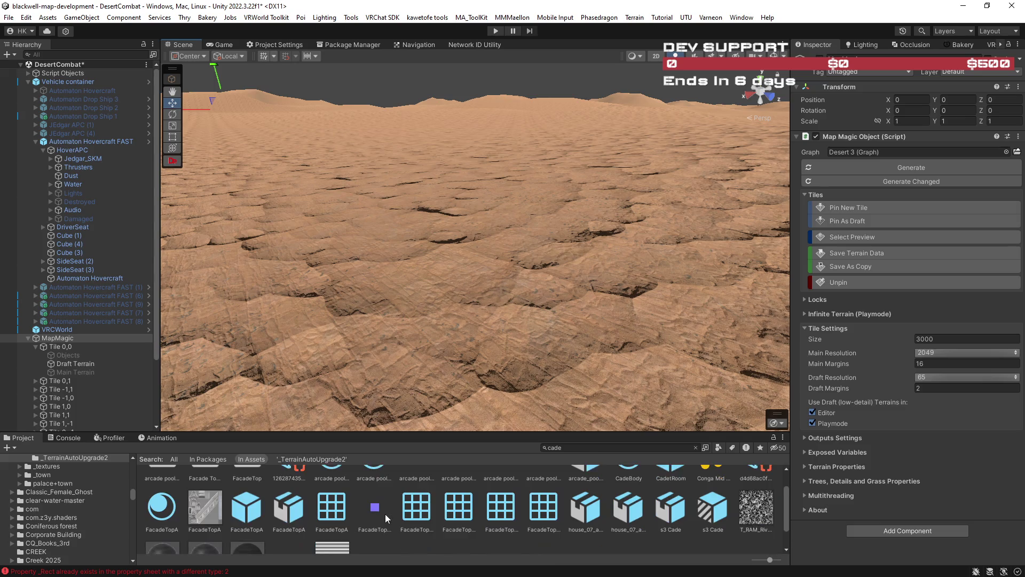
scroll(384, 512, up, 3)
scroll(385, 513, down, 3)
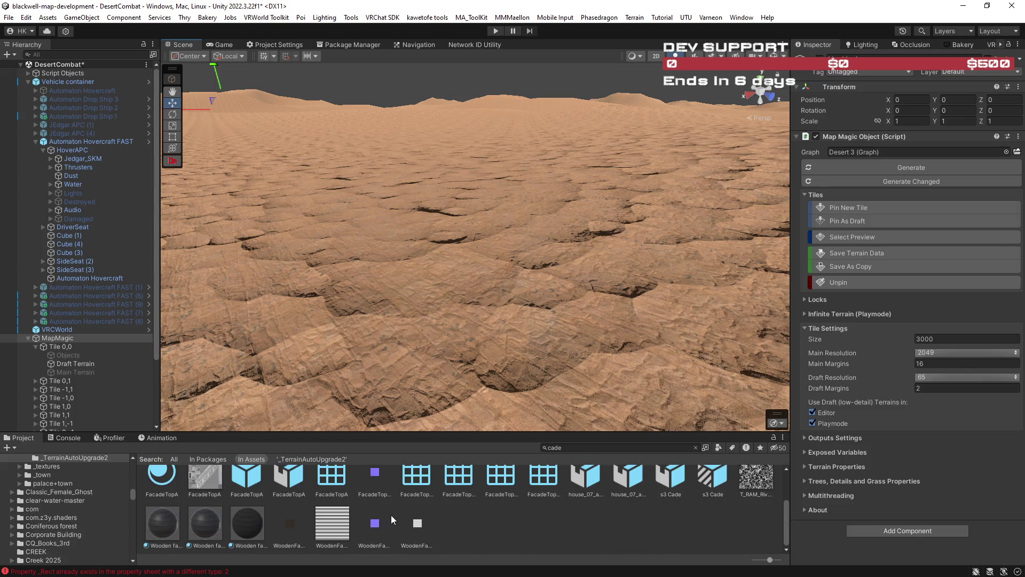
scroll(391, 514, up, 3)
Step: Select the 126287435 asset and drag the s3 Cade prefab onto the desert terrain
click(247, 459)
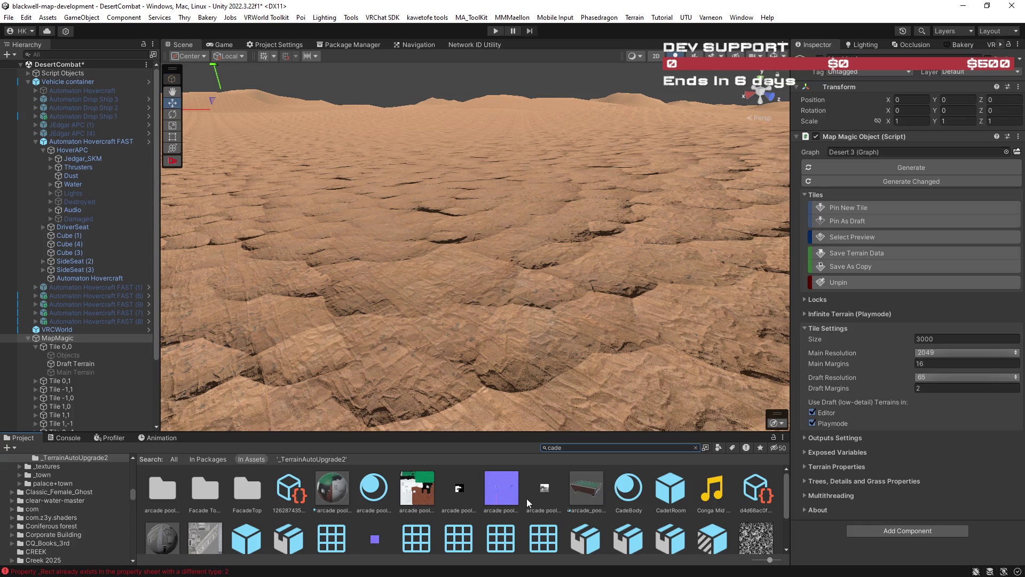
scroll(526, 498, down, 3)
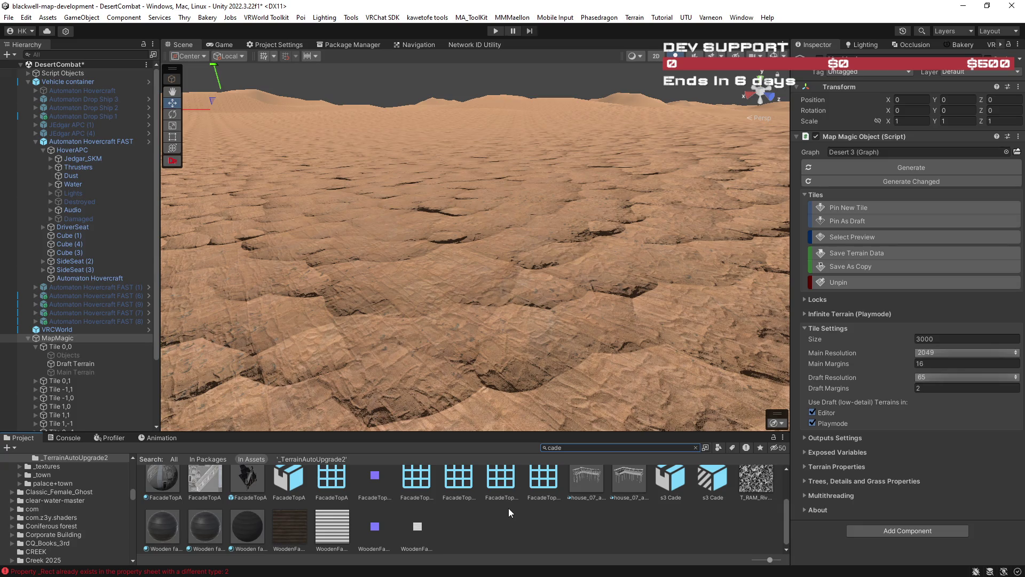
scroll(508, 508, up, 3)
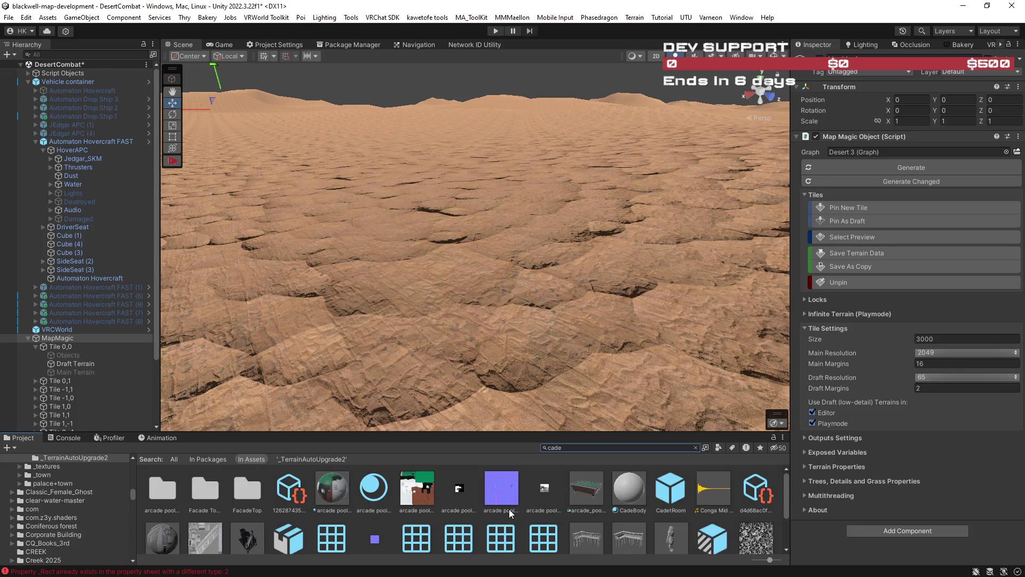
click(298, 494)
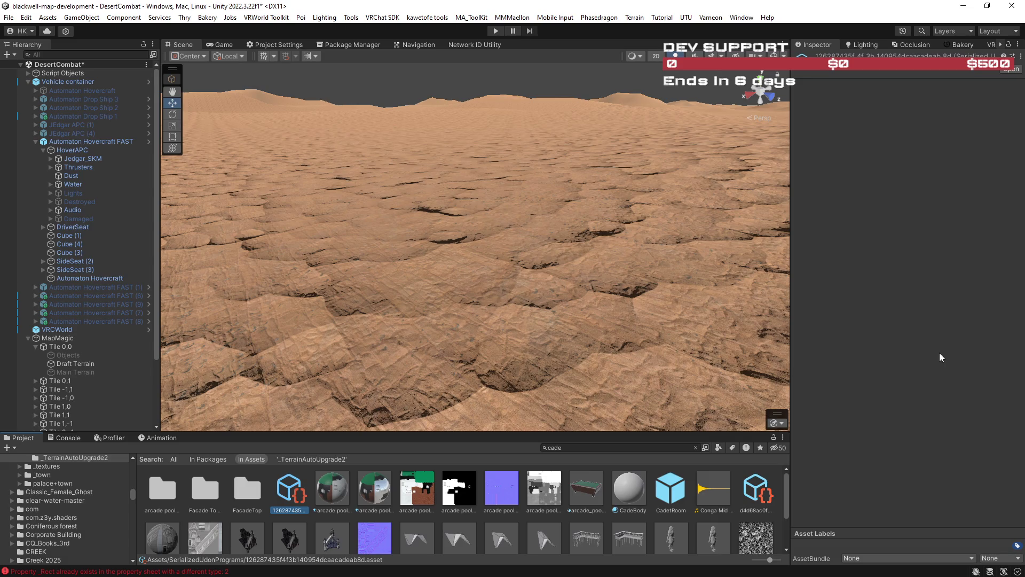
mouse_move(562, 267)
mouse_down()
mouse_move(458, 277)
mouse_move(749, 285)
mouse_up()
Step: Frame the s3 Cade character and orbit around it to view it from another side
key(f)
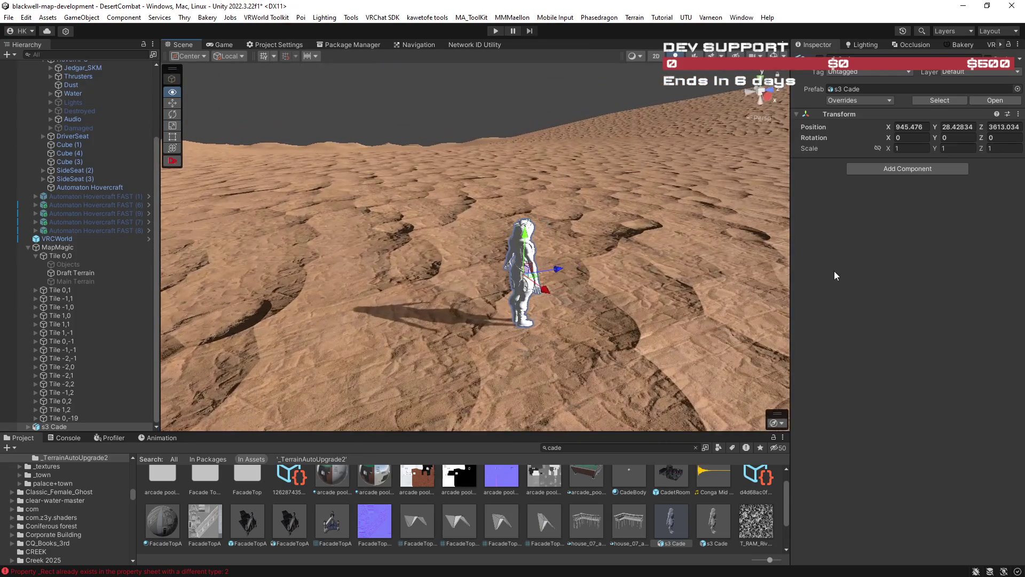
mouse_move(728, 270)
mouse_down()
mouse_move(737, 269)
mouse_move(675, 284)
mouse_move(537, 245)
mouse_move(544, 227)
mouse_up()
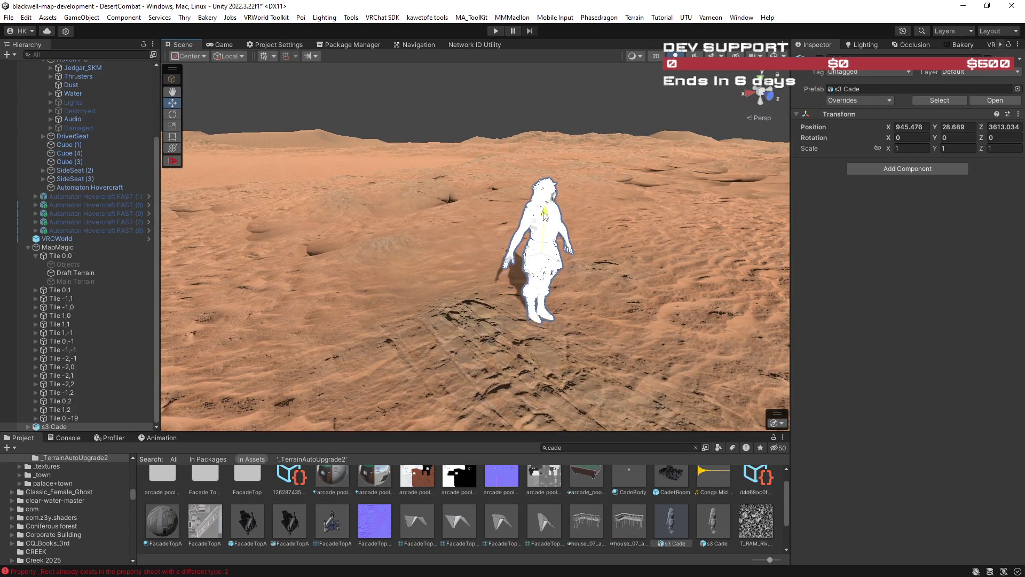
mouse_move(705, 251)
mouse_down()
mouse_move(690, 251)
mouse_move(732, 258)
mouse_move(705, 268)
mouse_move(689, 298)
mouse_move(847, 240)
mouse_move(897, 254)
mouse_move(972, 254)
mouse_move(961, 251)
mouse_up()
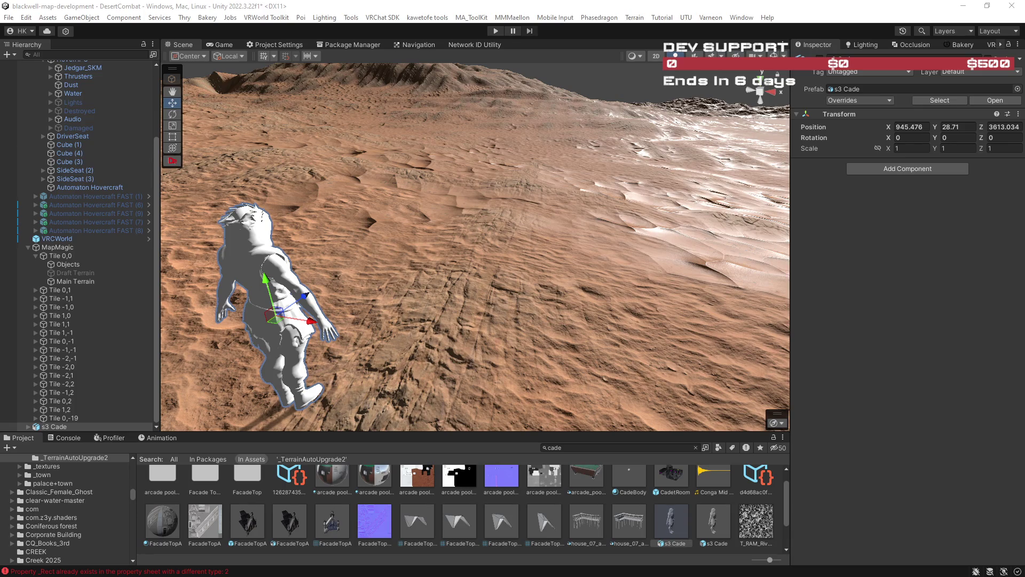
Step: Orbit beside the character until the view looks level toward the horizon and mountains
key(alt)
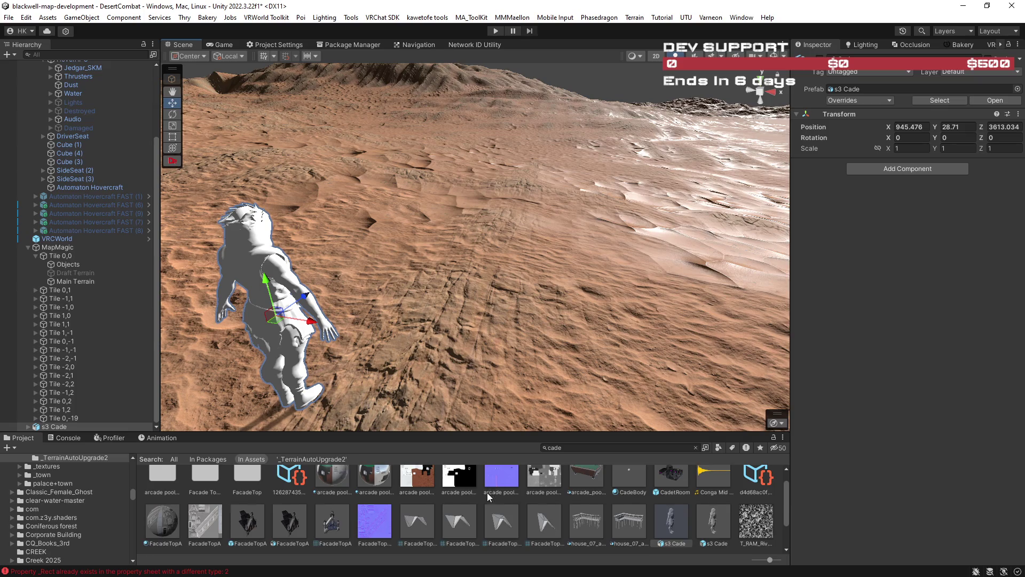
scroll(489, 493, up, 2)
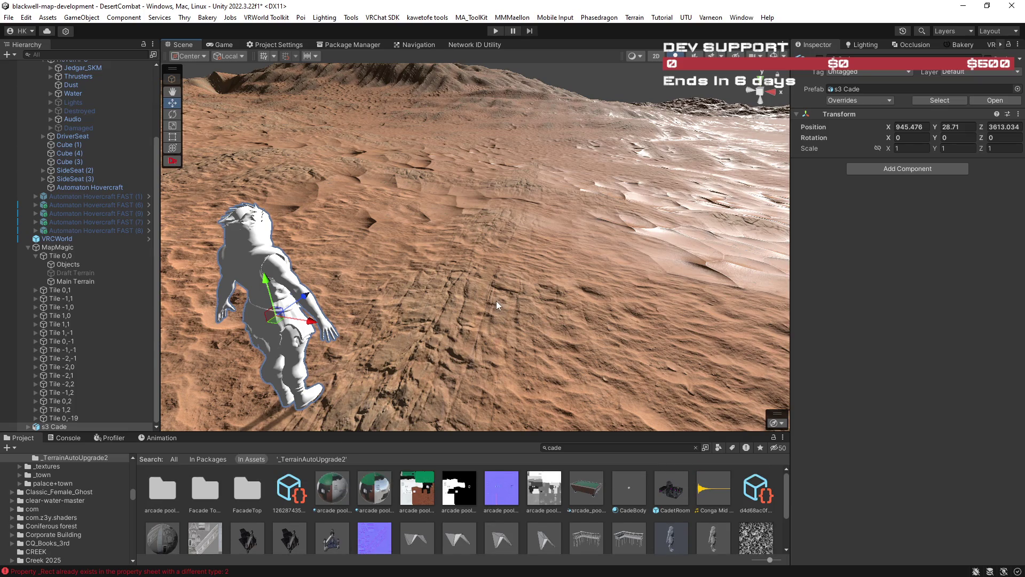
drag(497, 300, 560, 309)
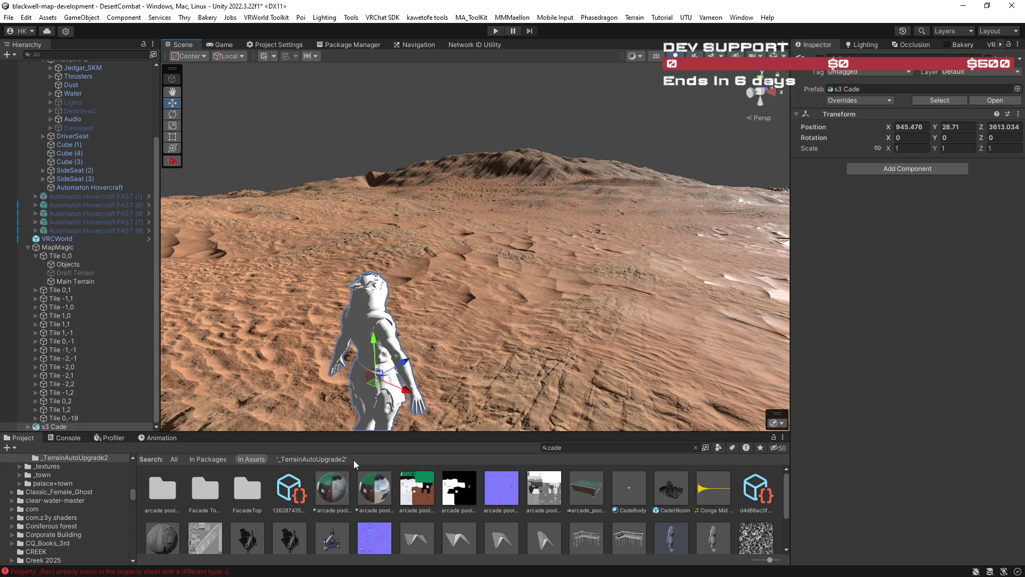
Step: Clear the 'cade' search and open Assets > !RTBW > BigTerrain
click(695, 448)
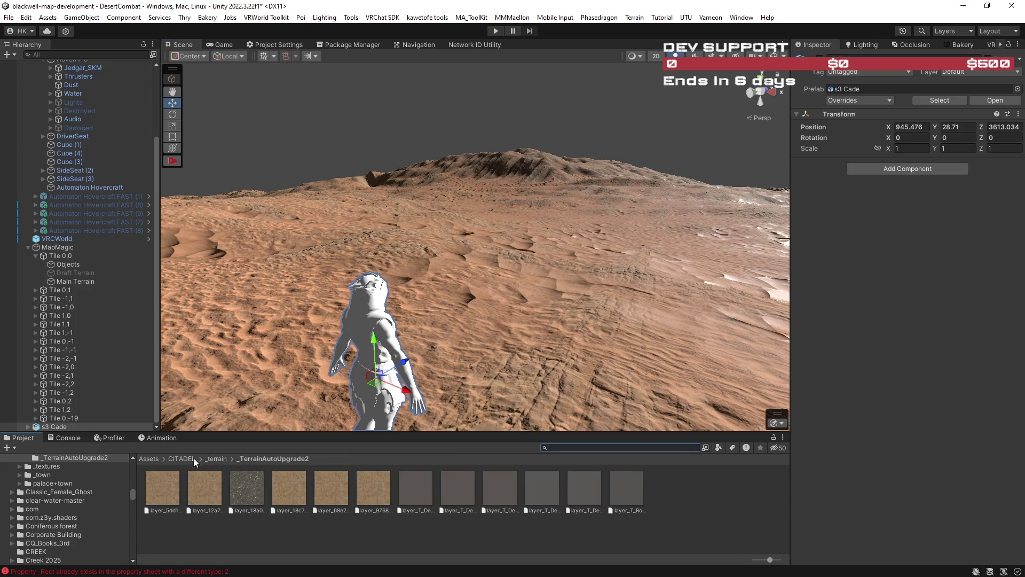
click(149, 459)
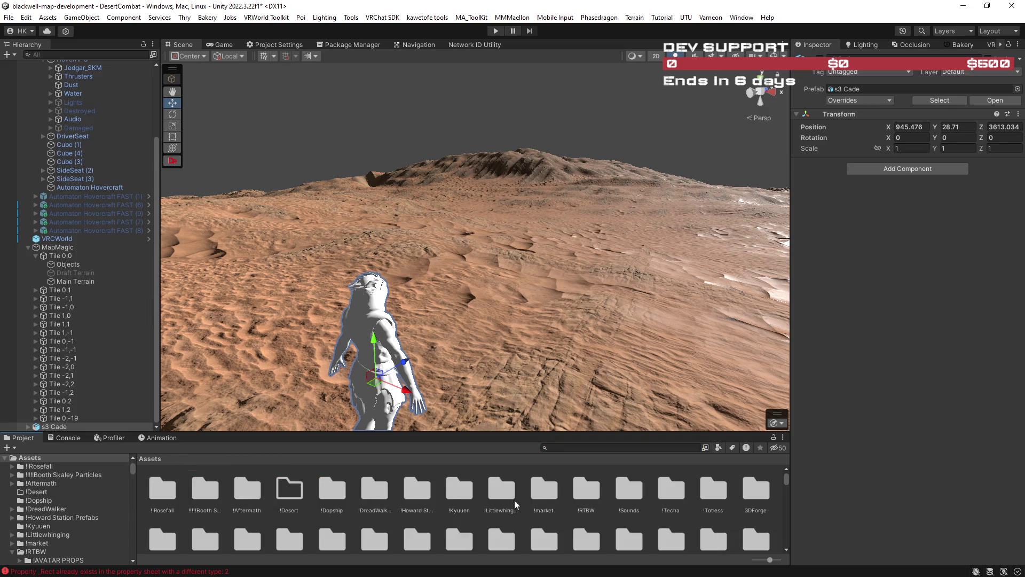
double_click(588, 489)
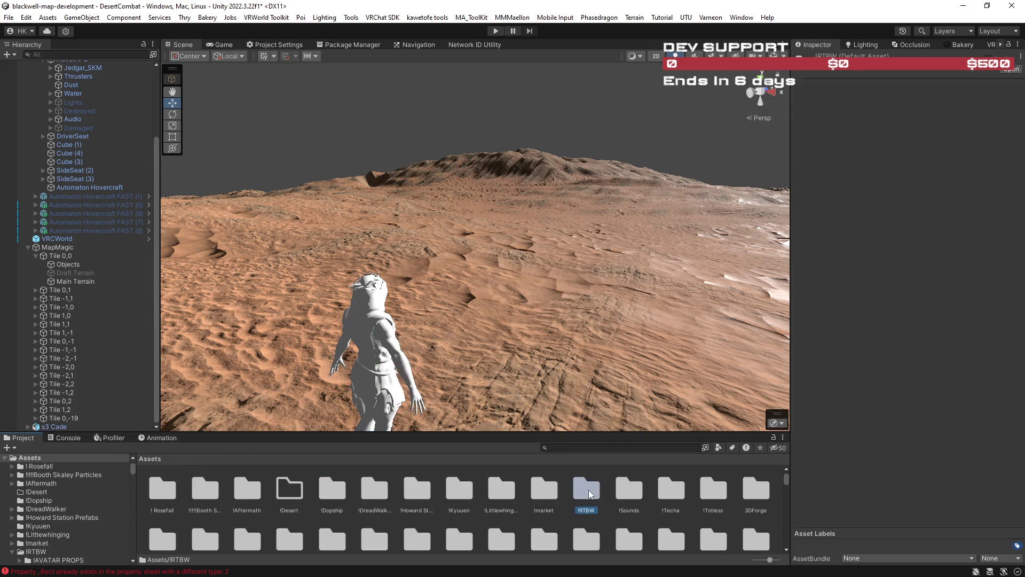
click(250, 490)
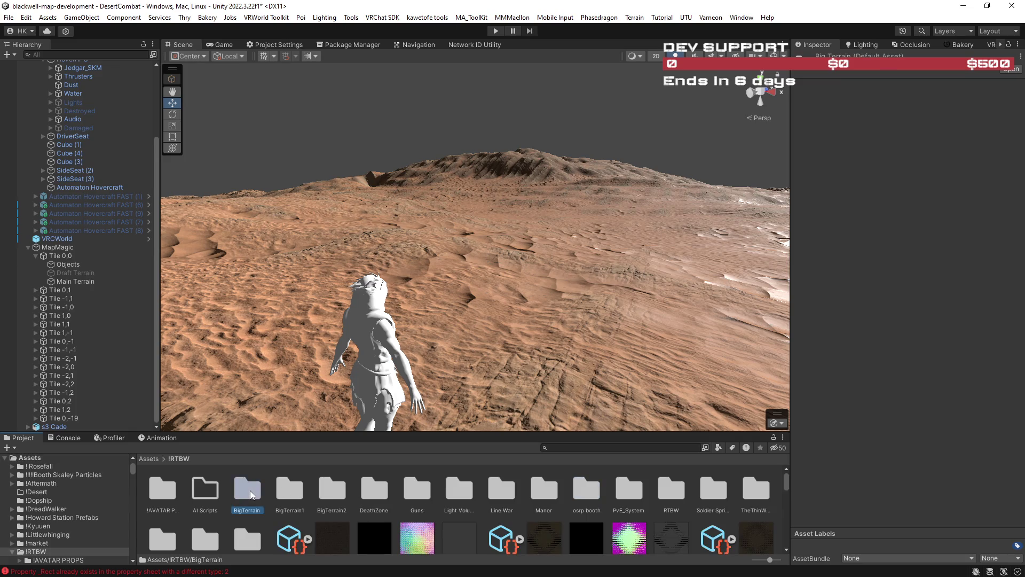
double_click(250, 490)
Step: Select the terrain in the Scene view and show its general terrain settings
mouse_move(613, 366)
mouse_down()
mouse_move(304, 373)
mouse_move(248, 335)
mouse_move(404, 309)
mouse_up()
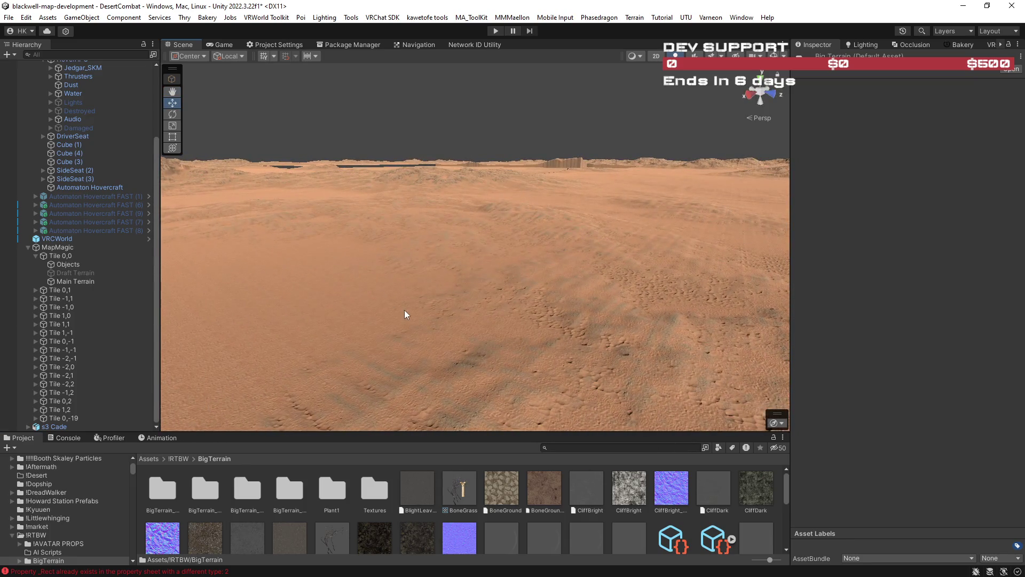
click(405, 310)
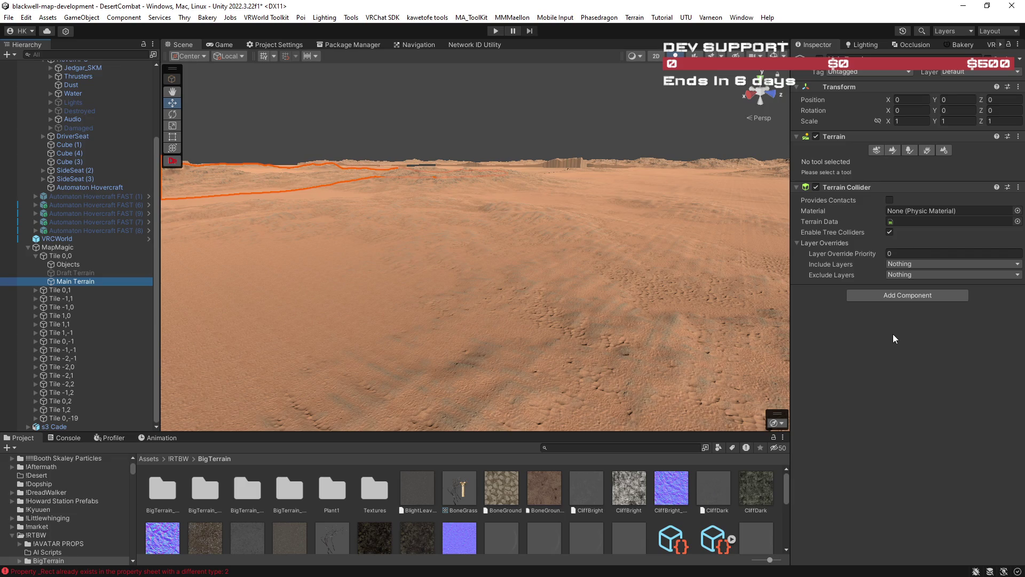
click(942, 150)
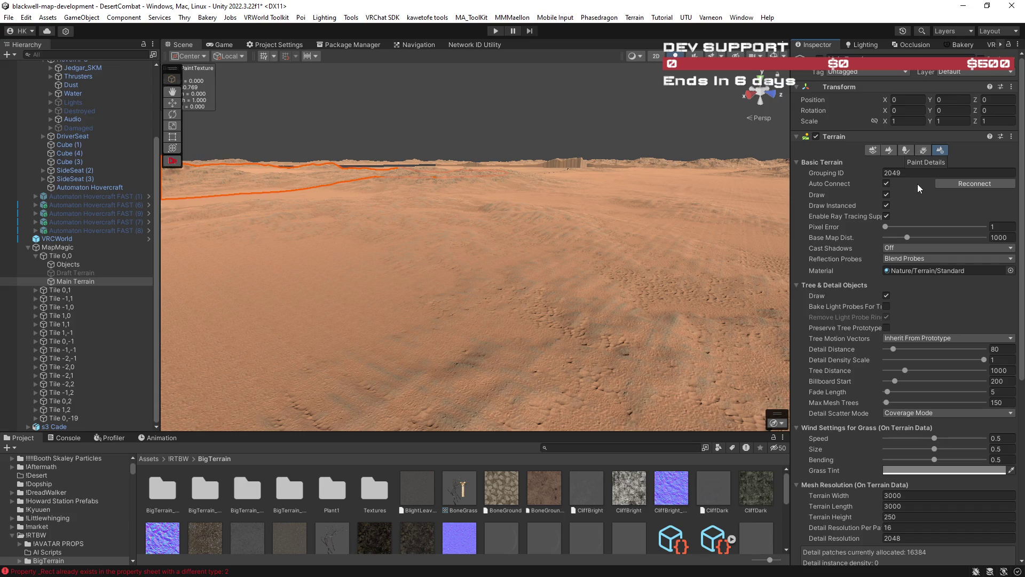
Step: Select the neighbouring Tile -1,0 terrain to view its detail resolution and patch settings
mouse_move(617, 255)
mouse_down()
mouse_move(668, 240)
mouse_move(673, 251)
mouse_move(599, 258)
mouse_move(735, 249)
mouse_move(359, 258)
mouse_move(599, 282)
mouse_move(494, 298)
mouse_move(598, 284)
mouse_move(663, 288)
mouse_move(551, 297)
mouse_move(716, 307)
mouse_move(158, 288)
mouse_move(523, 277)
mouse_up()
click(515, 282)
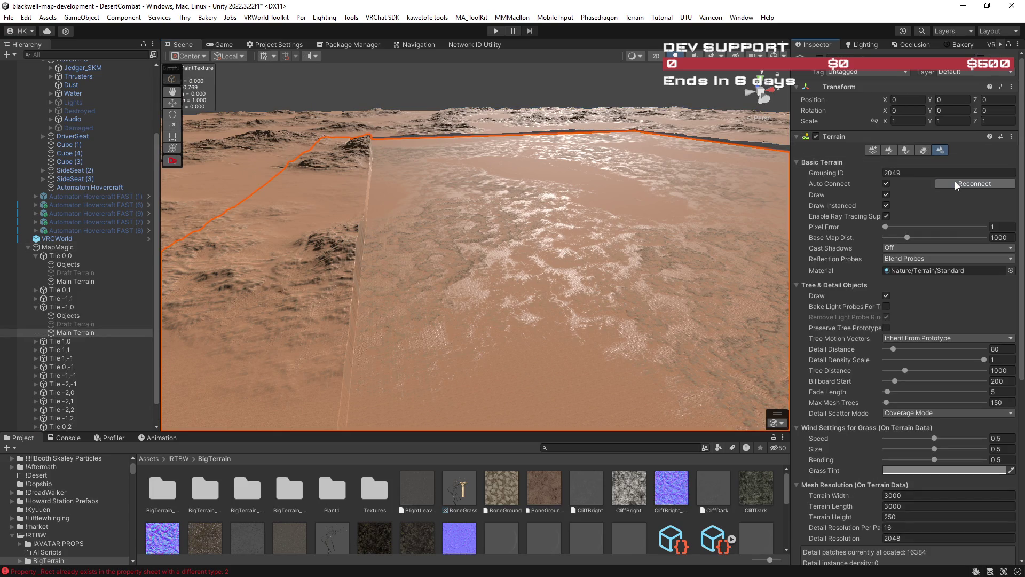
mouse_move(649, 243)
mouse_down()
mouse_move(608, 227)
mouse_move(591, 234)
mouse_move(678, 247)
mouse_move(783, 246)
mouse_up()
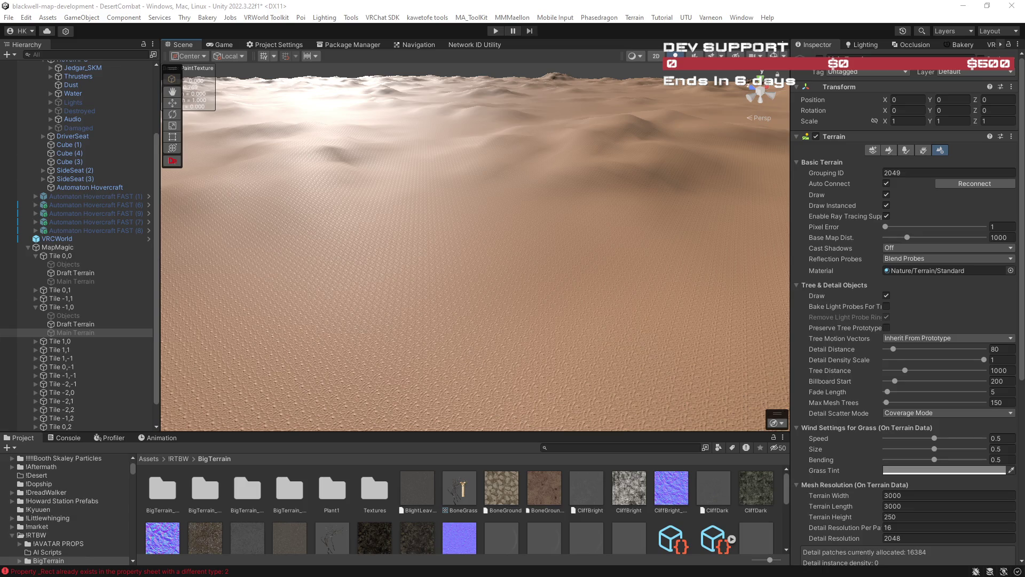
Step: Switch to the Star Wars Galactic Racer gameplay reveal video in the browser
key(alt+Tab)
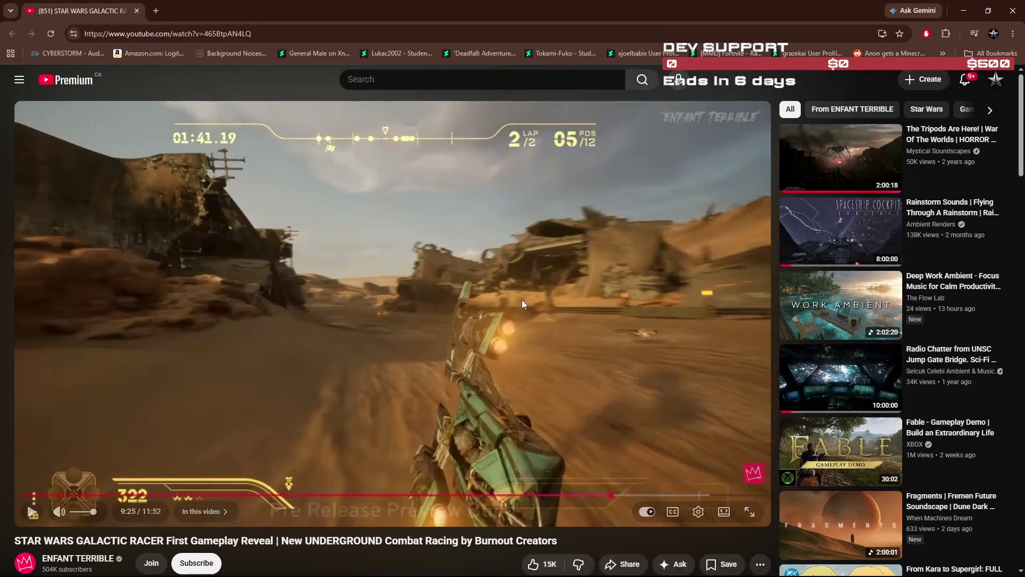
click(696, 435)
click(700, 487)
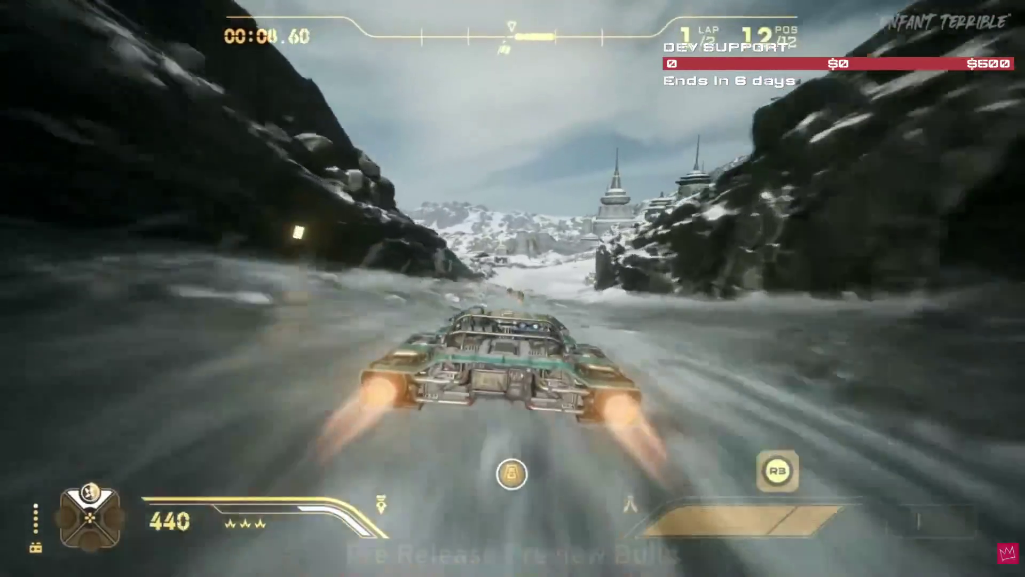
mouse_move(696, 436)
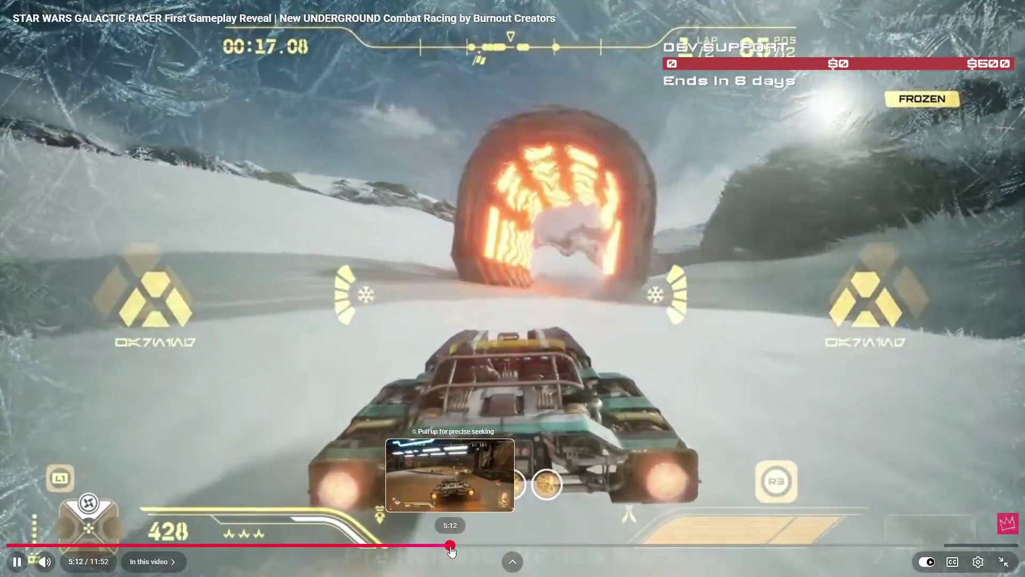
click(450, 545)
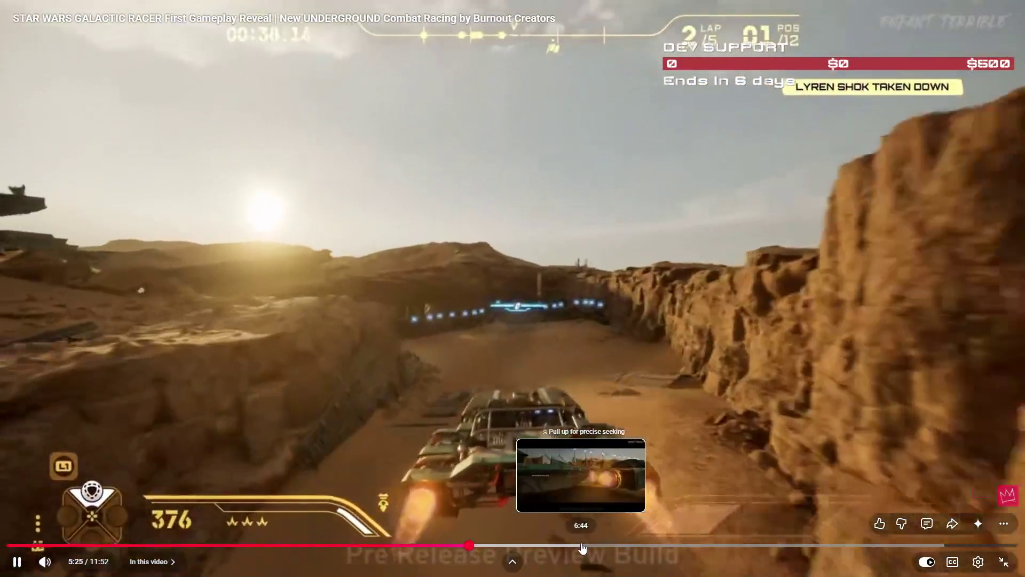
click(583, 545)
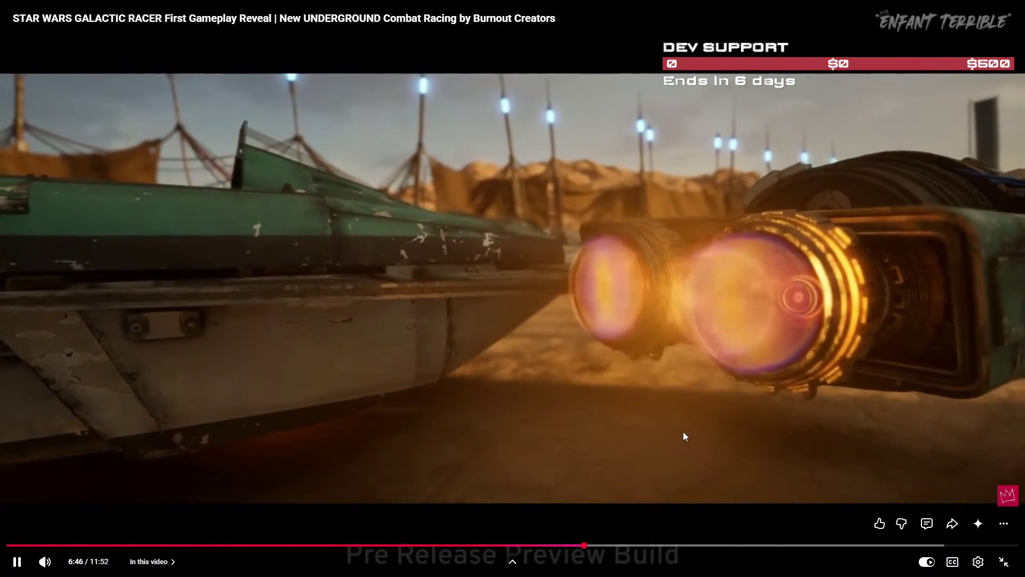
click(683, 432)
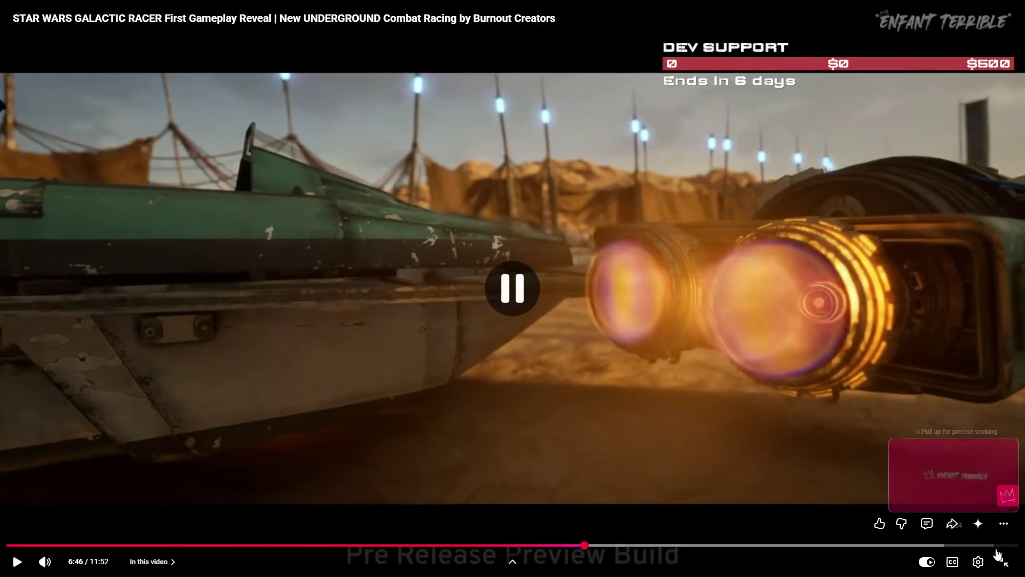
click(1003, 561)
click(969, 6)
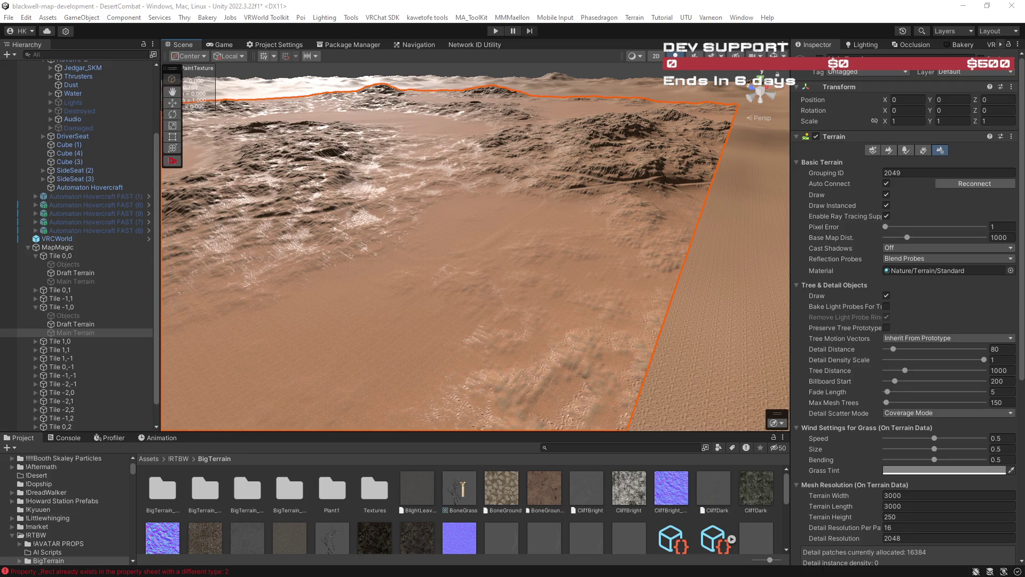
Step: Expand Tiles 0,1 through 0,-19 in the Hierarchy to reveal their child objects
mouse_move(667, 210)
mouse_down()
mouse_move(718, 210)
mouse_move(593, 242)
mouse_move(447, 256)
mouse_move(310, 216)
mouse_move(531, 229)
mouse_move(548, 205)
mouse_move(508, 210)
mouse_move(516, 236)
mouse_move(427, 219)
mouse_up()
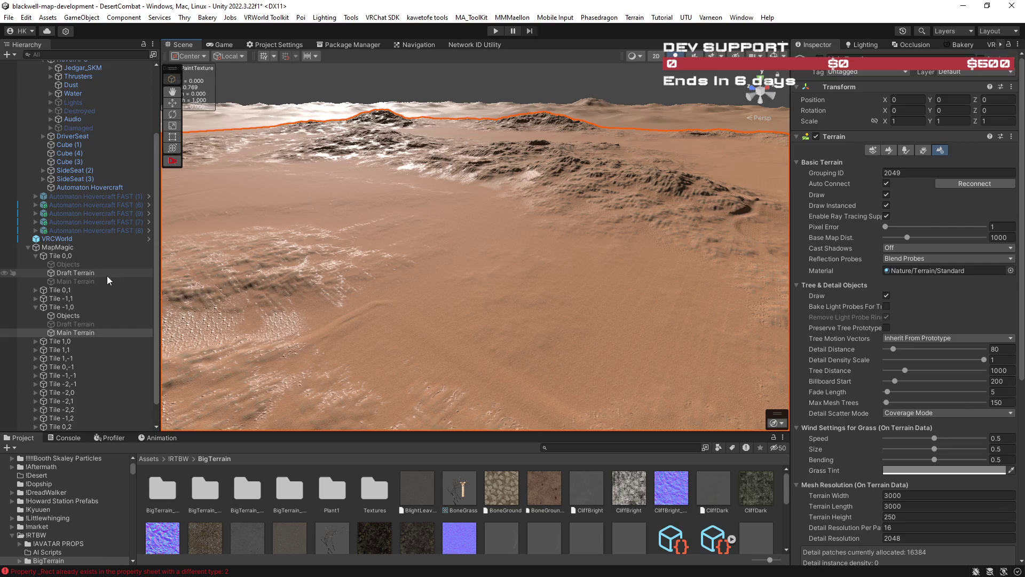
click(62, 290)
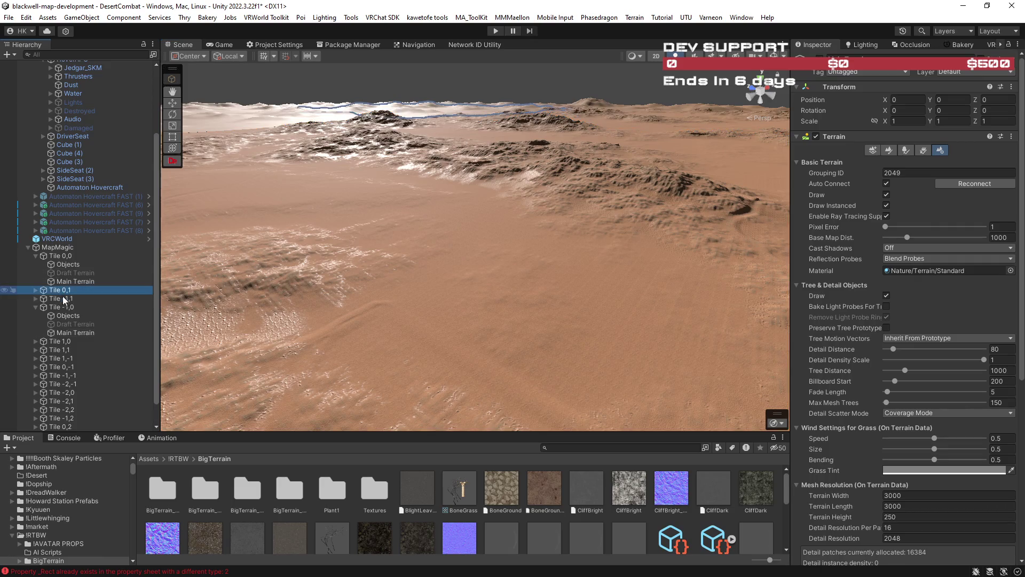
shift+click(98, 397)
scroll(73, 418, down, 1)
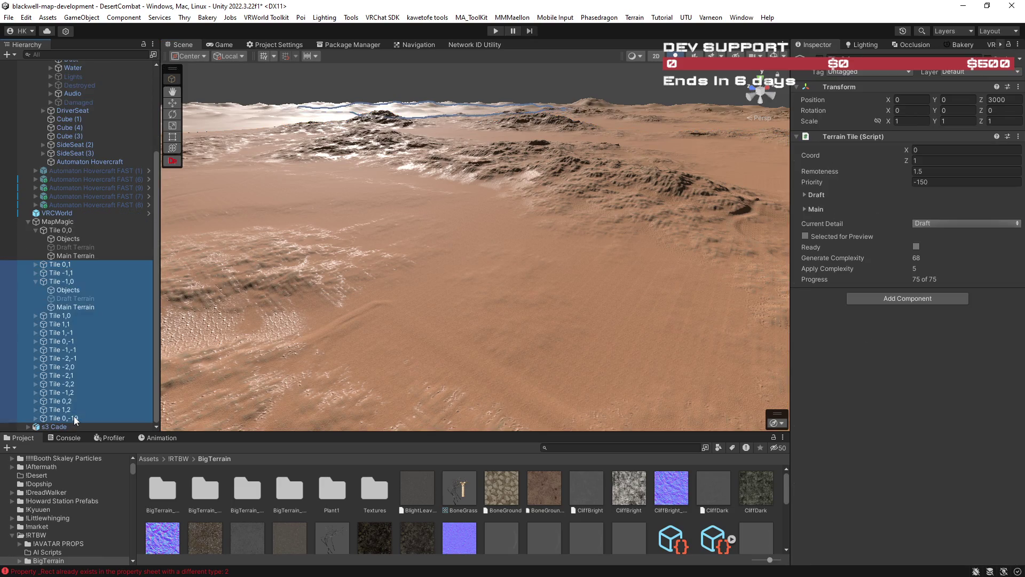
shift+click(74, 415)
key(Right)
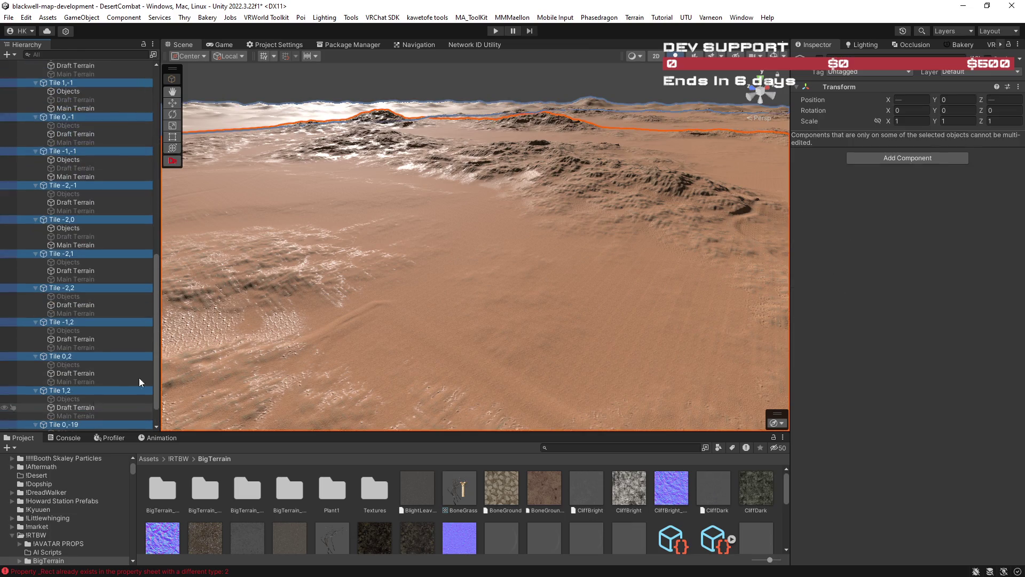
Step: Delete the s3 Cade object from the scene
click(57, 424)
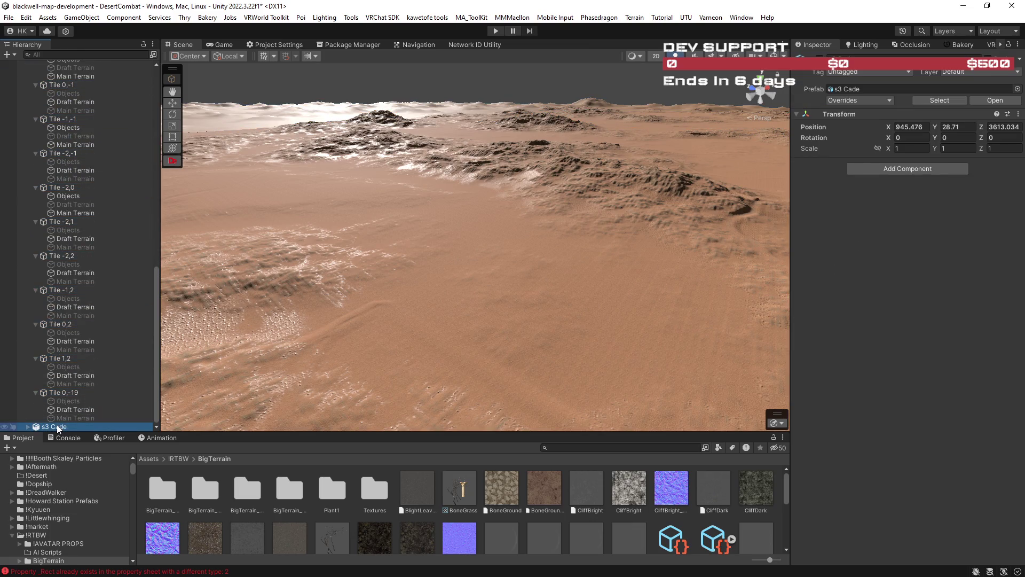
key(Delete)
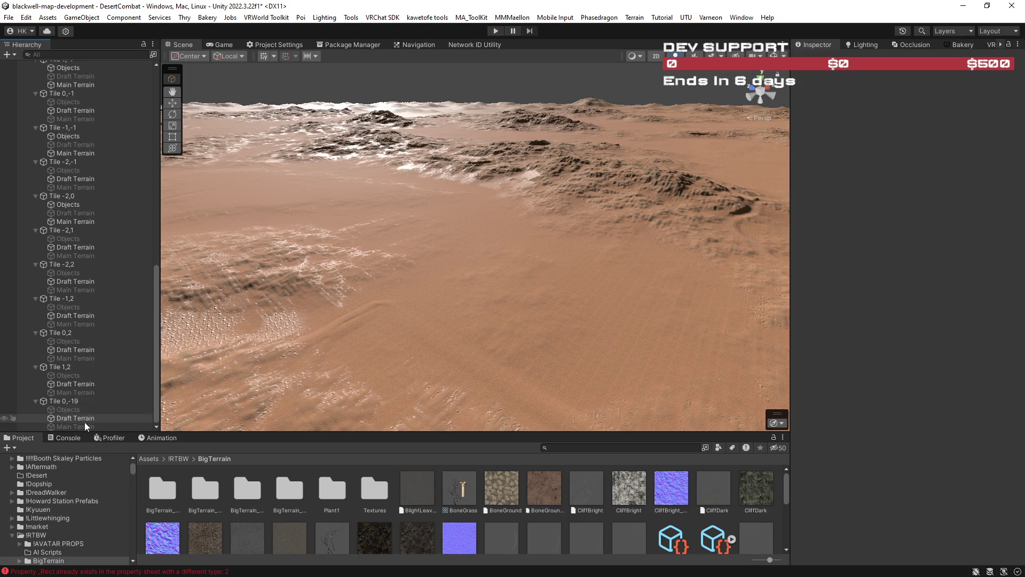
scroll(92, 263, up, 10)
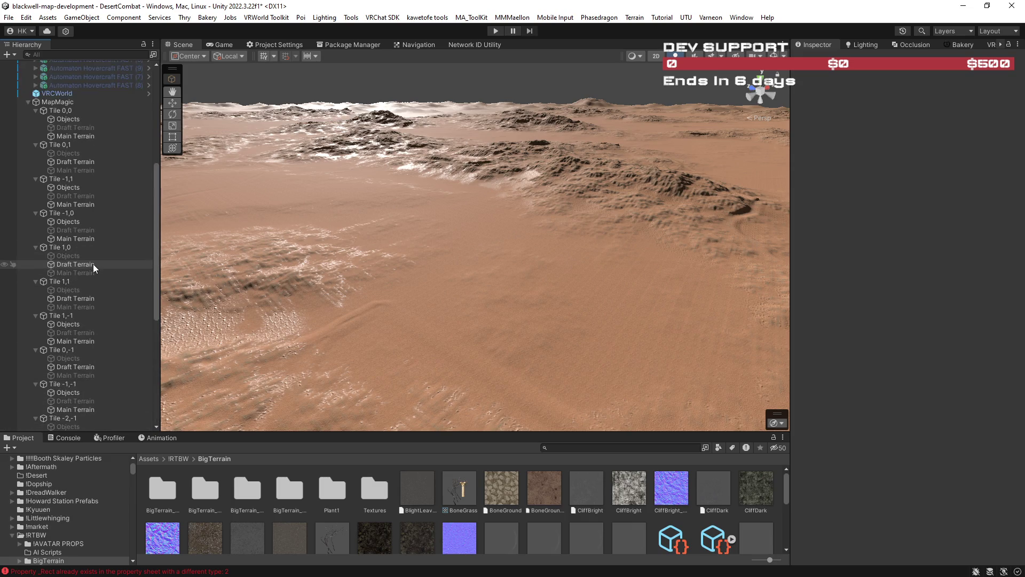
Step: Assign FortTerrainGraphlit 2 to Tile 0,0's Main Terrain and fly over to inspect it
click(97, 268)
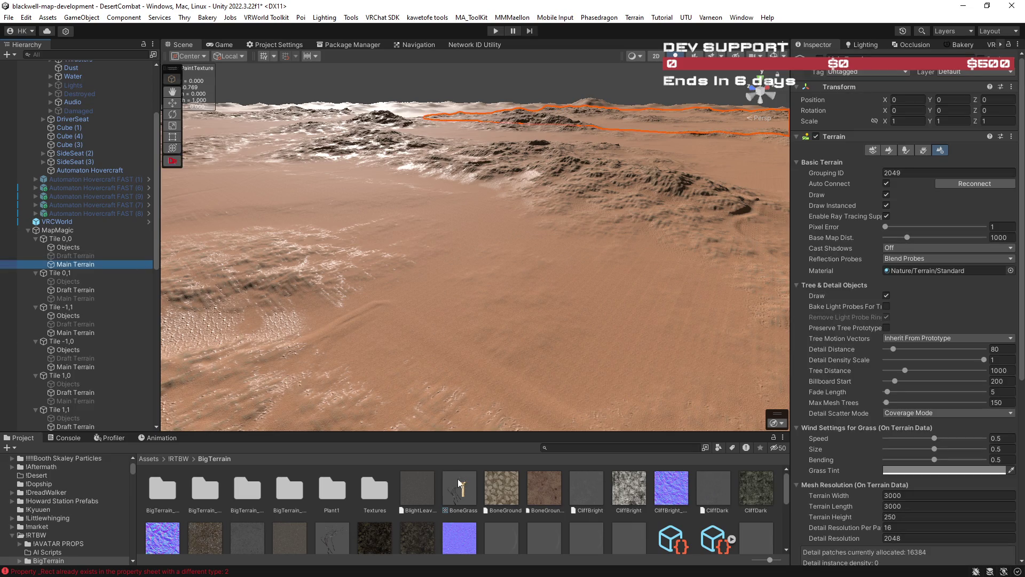
scroll(580, 527, down, 2)
scroll(581, 526, down, 2)
scroll(595, 497, up, 2)
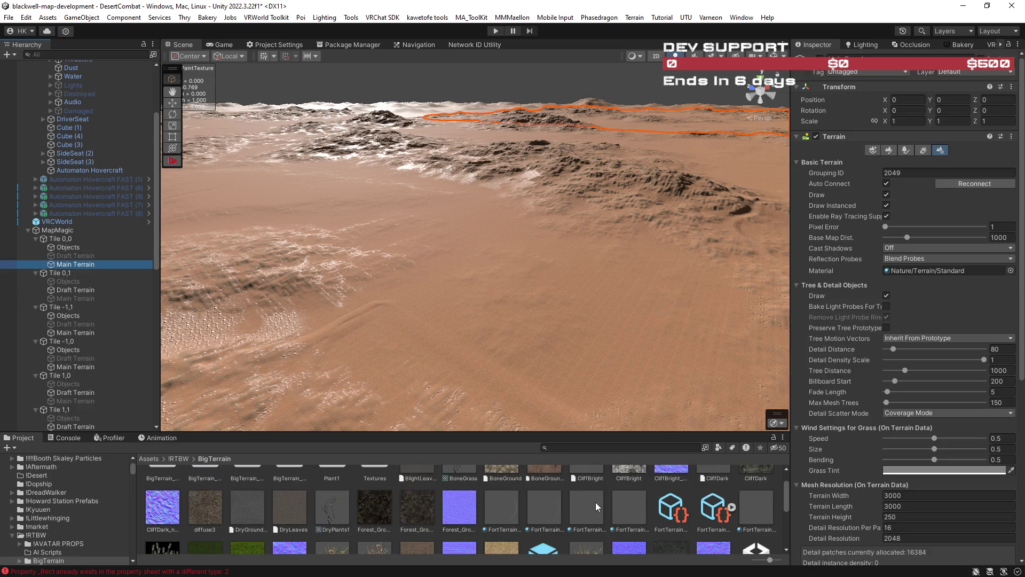
mouse_move(592, 506)
mouse_down()
mouse_move(893, 327)
mouse_move(924, 271)
mouse_up()
mouse_move(734, 286)
mouse_down()
mouse_move(525, 306)
mouse_move(408, 299)
mouse_move(412, 275)
mouse_move(554, 277)
mouse_move(509, 290)
mouse_up()
key(w)
drag(284, 284, 321, 293)
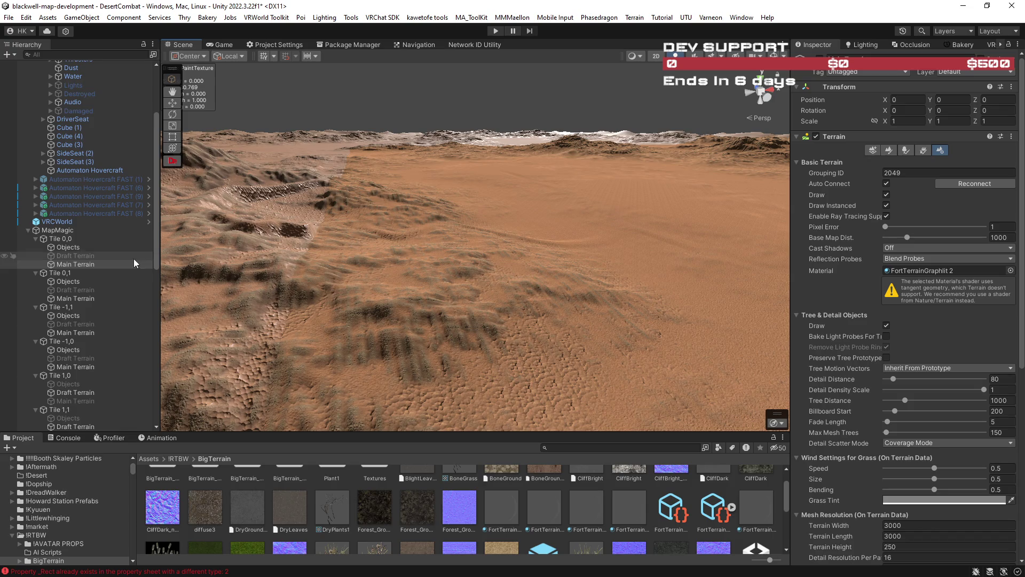
Step: Apply FortTerrainGraphlit 2 to the Main Terrains of Tiles 0,1, -1,1, -1,0 and 1,0
click(86, 298)
drag(591, 507, 924, 272)
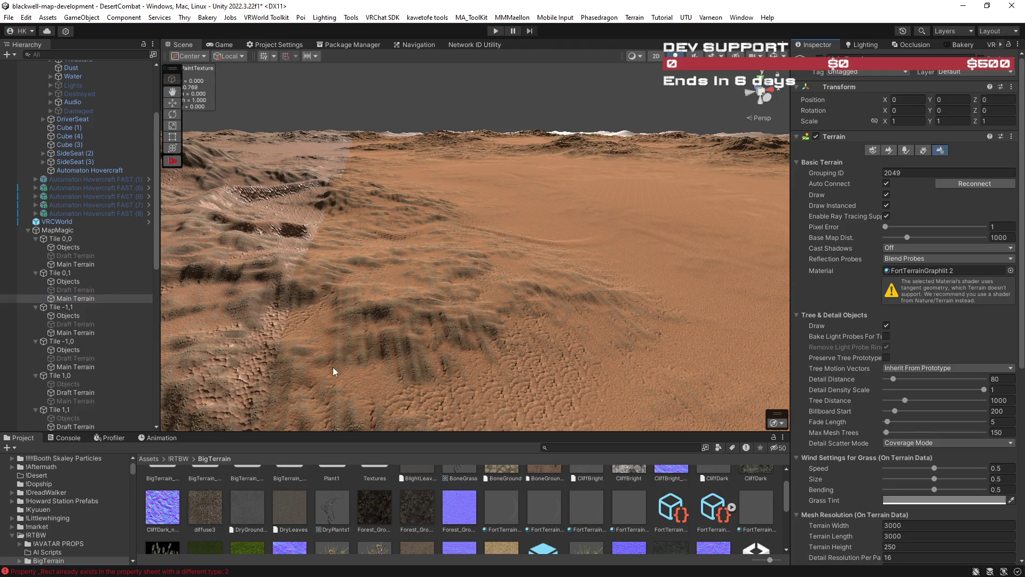
click(90, 333)
drag(592, 505, 921, 271)
click(110, 367)
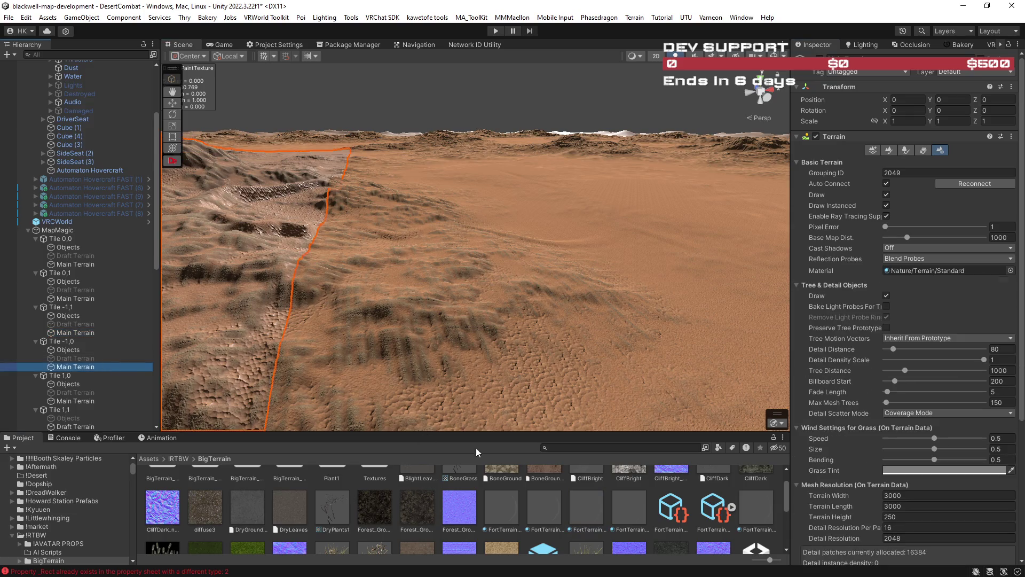
drag(595, 498, 917, 271)
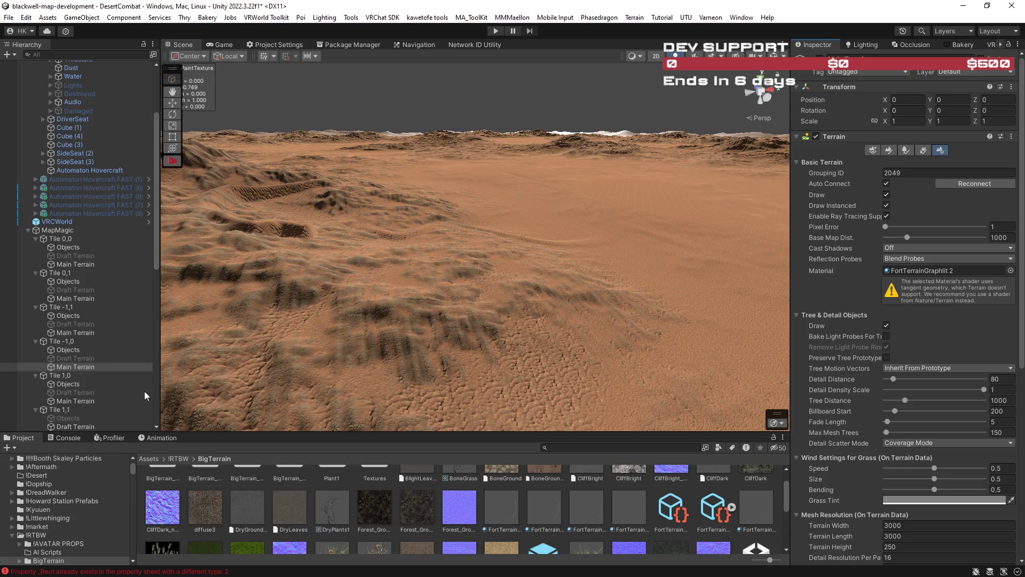
click(80, 400)
drag(579, 504, 928, 277)
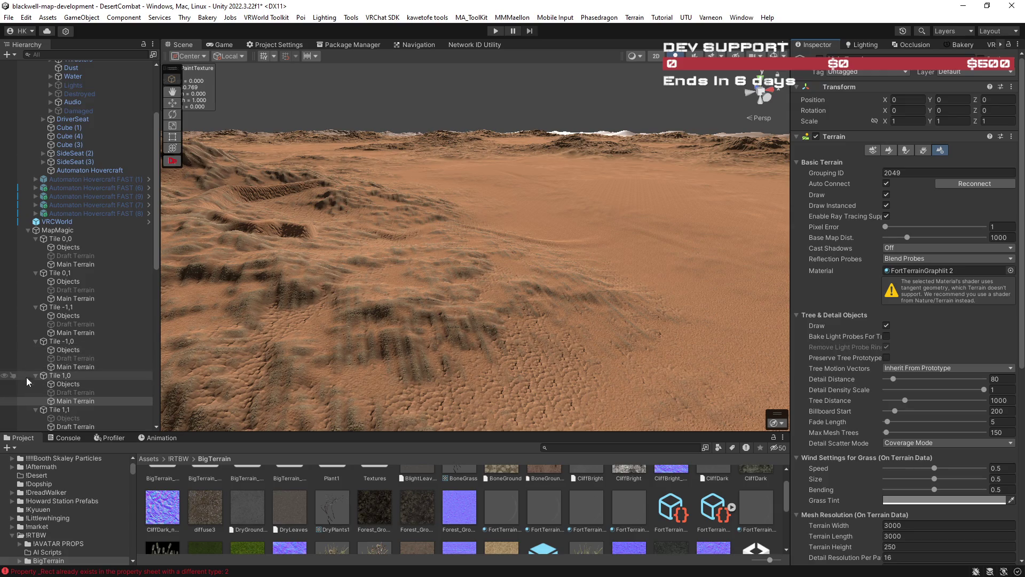
Step: Apply FortTerrainGraphlit 2 to the Main Terrains of Tiles 1,1, 1,-1 and 0,-1
scroll(97, 376, down, 3)
mouse_move(395, 307)
mouse_down()
mouse_move(408, 312)
mouse_move(366, 307)
mouse_move(499, 311)
mouse_move(245, 319)
mouse_move(281, 321)
mouse_move(105, 344)
mouse_up()
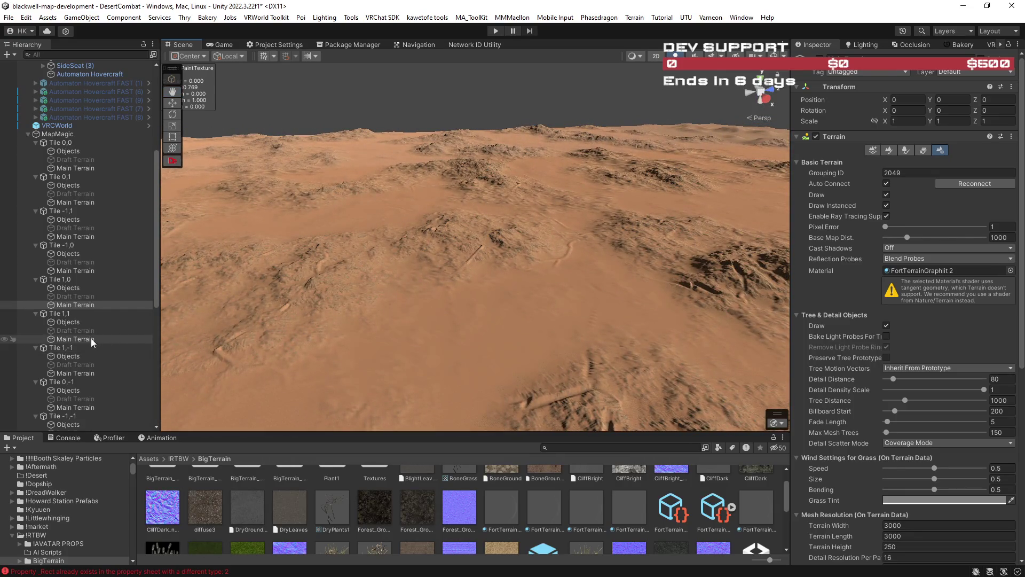
click(91, 338)
mouse_move(585, 509)
mouse_down()
mouse_move(801, 374)
mouse_move(928, 271)
mouse_up()
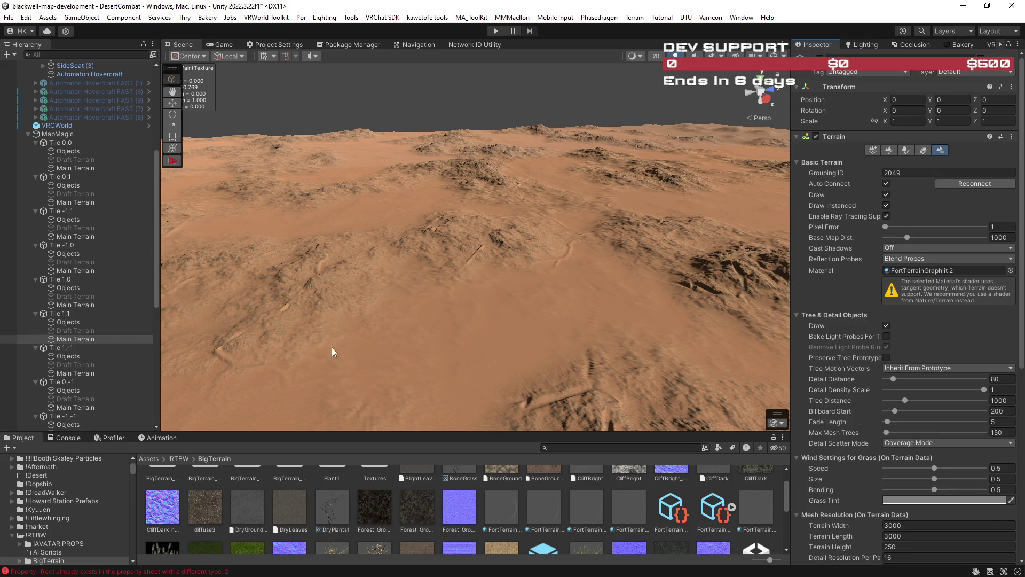
click(77, 372)
mouse_move(577, 508)
mouse_down()
mouse_move(801, 374)
mouse_move(915, 268)
mouse_up()
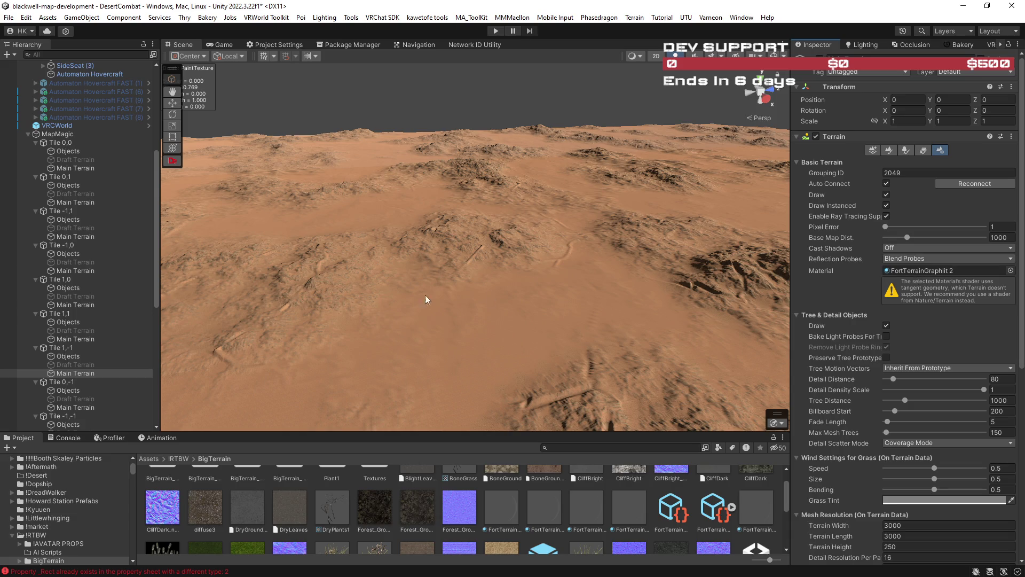
click(77, 406)
drag(594, 502, 944, 271)
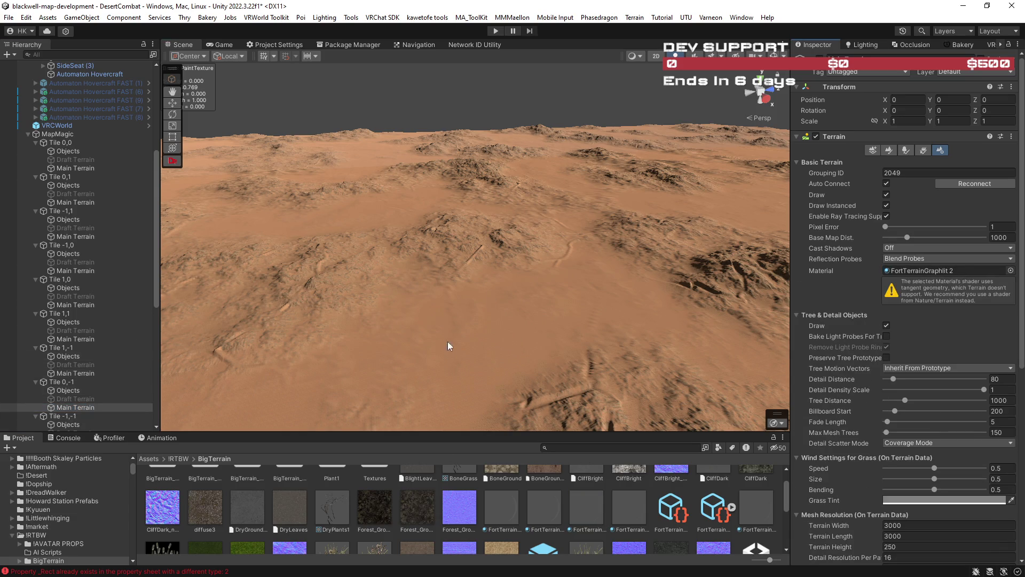
Step: Apply FortTerrainGraphlit 2 to Tiles -1,-1, -2,-1, -2,0, -2,1 and -2,2, then switch to the browser
scroll(81, 293, down, 10)
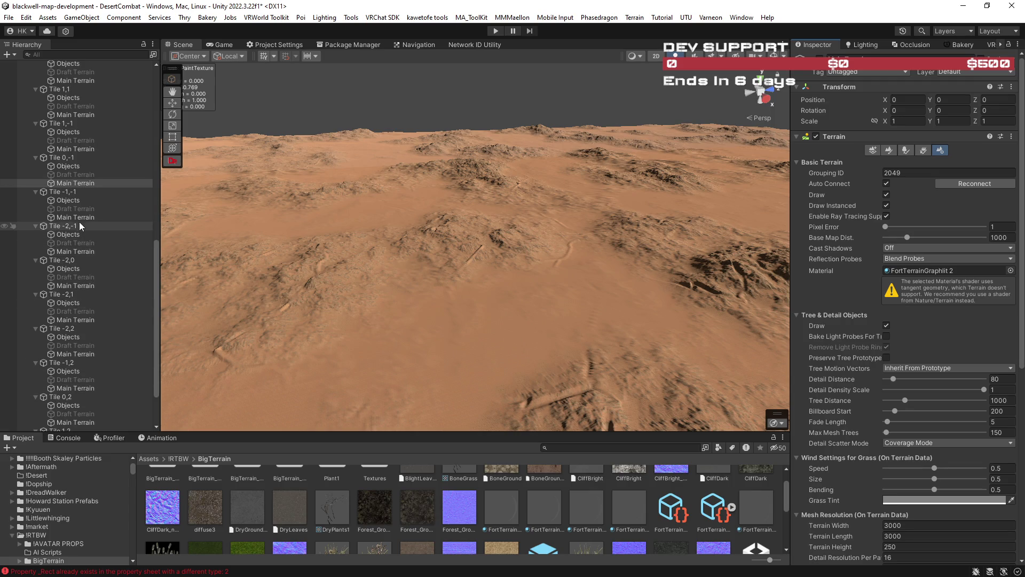
click(75, 217)
mouse_move(576, 502)
mouse_down()
mouse_move(736, 438)
mouse_move(962, 269)
mouse_up()
click(115, 252)
drag(586, 507, 926, 273)
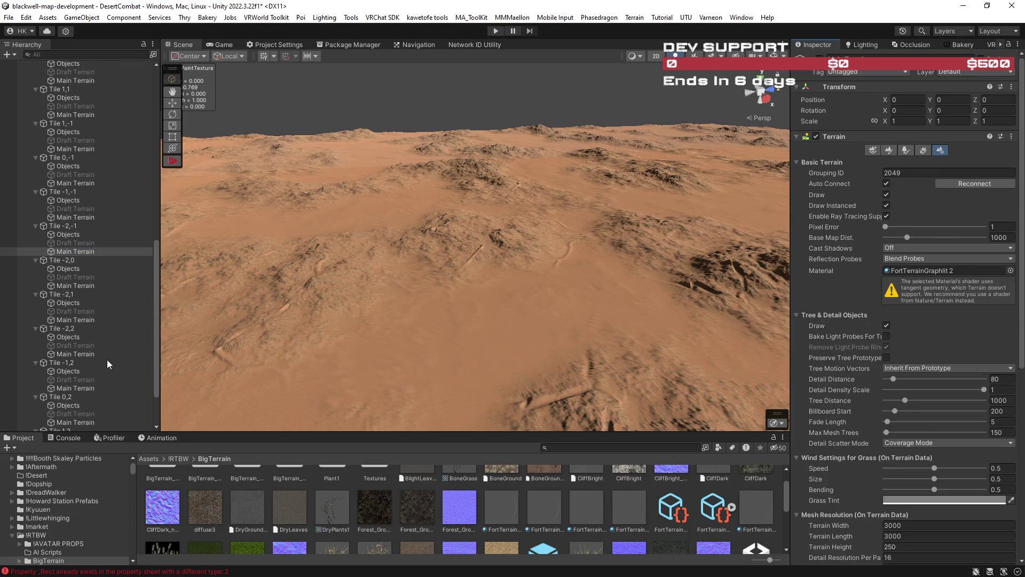
click(78, 287)
drag(577, 505, 920, 274)
click(99, 321)
drag(573, 502, 918, 271)
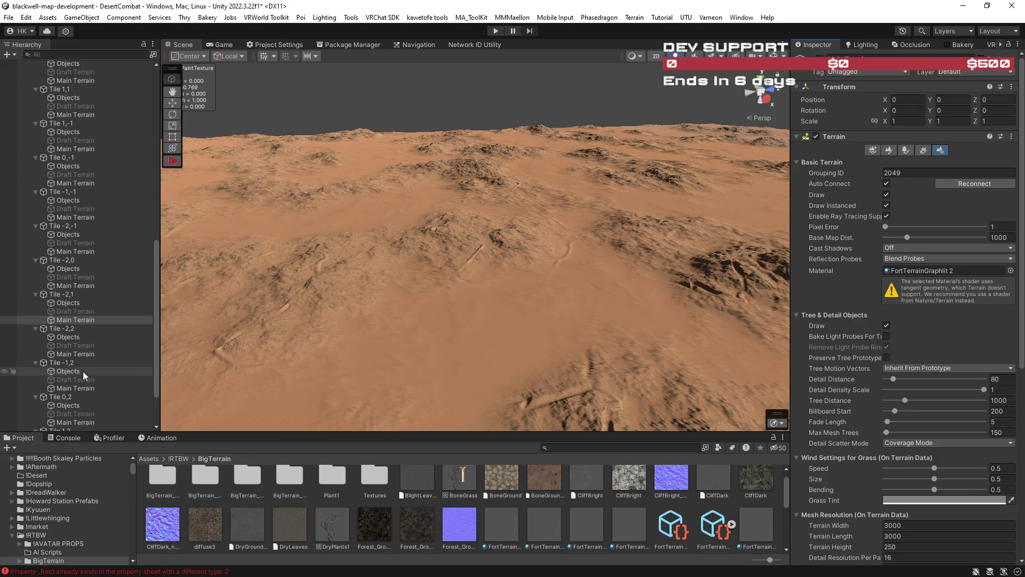
click(75, 353)
drag(581, 524, 931, 271)
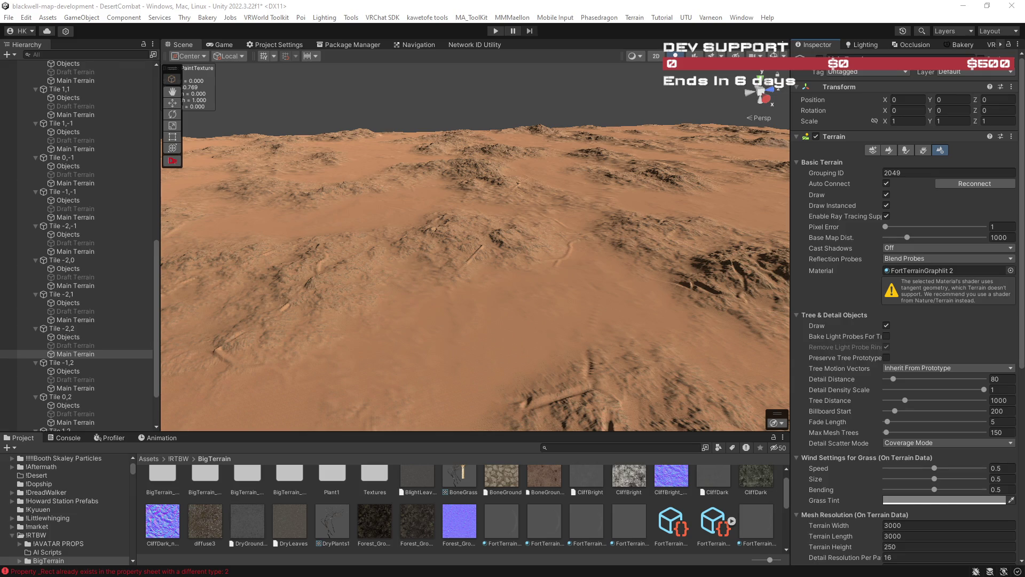
key(alt+Tab)
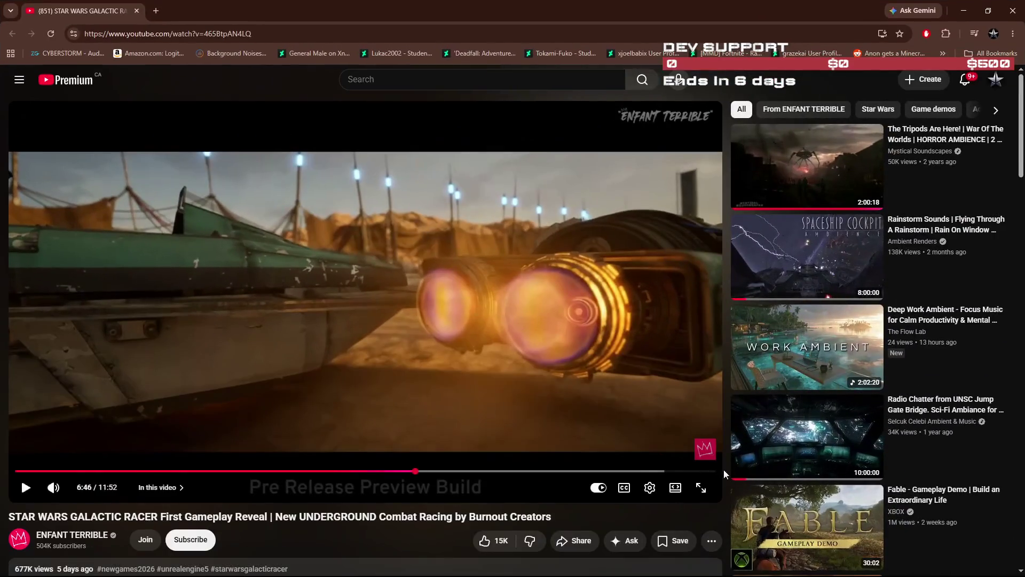
Step: Play the racer reveal video fullscreen, skipping ahead to about 9:25
click(701, 489)
click(638, 339)
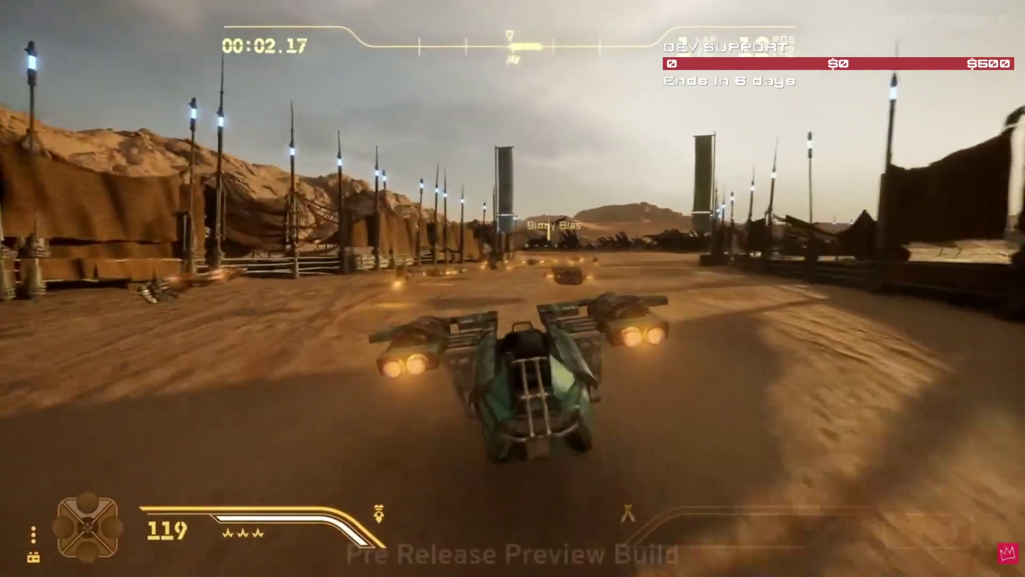
key(Right)
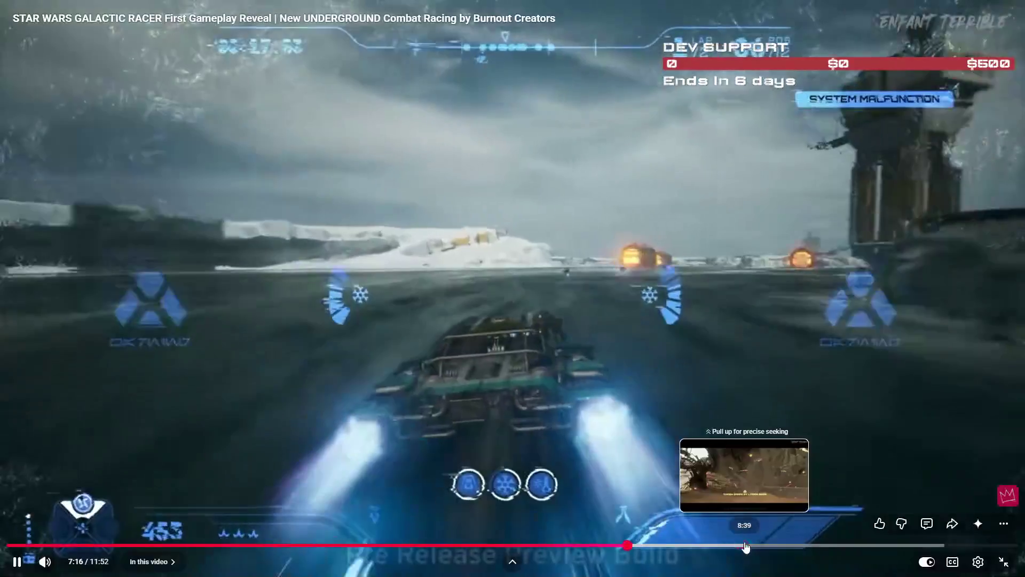
click(750, 546)
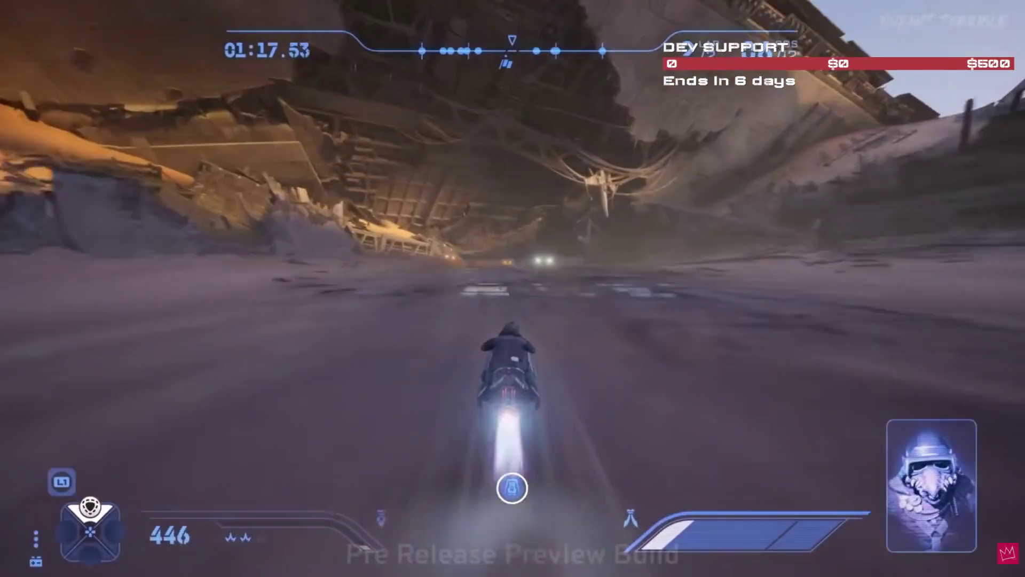
mouse_move(774, 548)
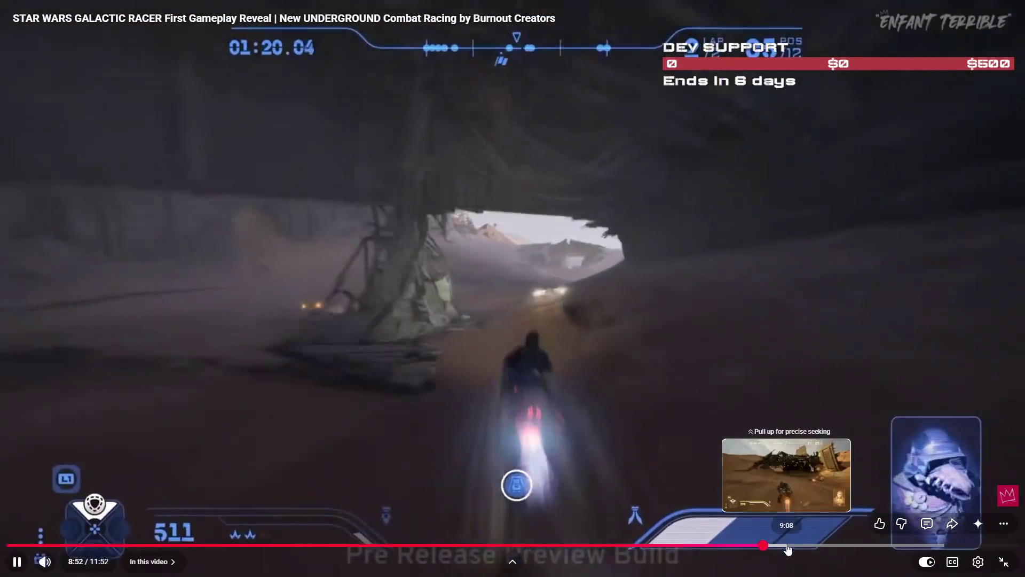
click(788, 548)
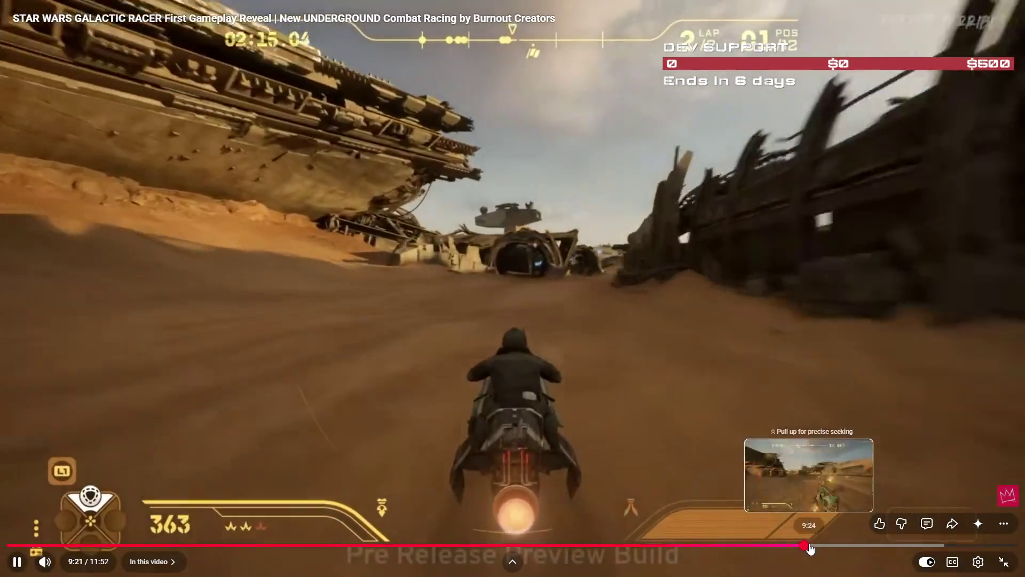
click(806, 548)
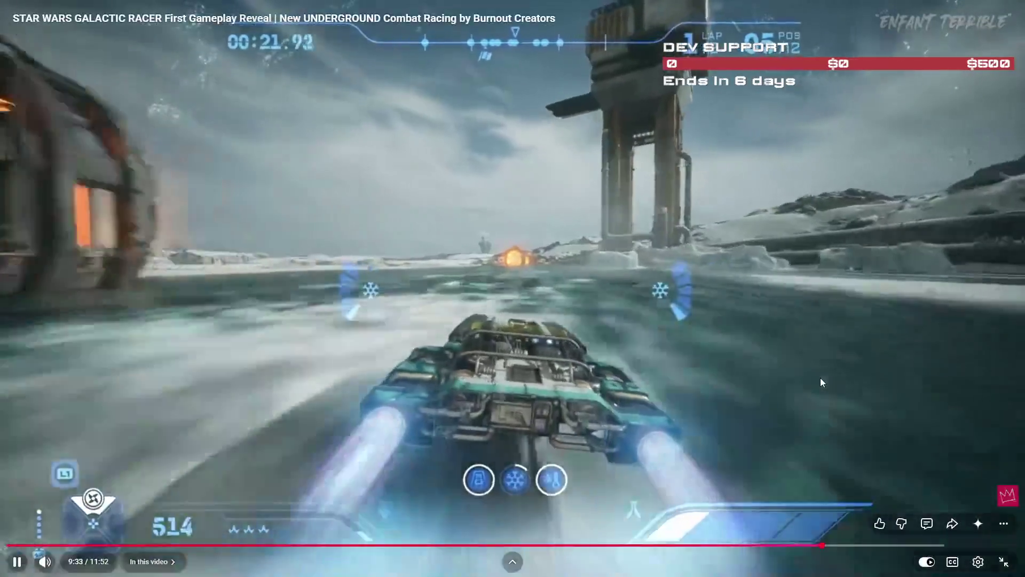
Step: Pause the video, exit fullscreen and return to Unity
click(820, 377)
key(Escape)
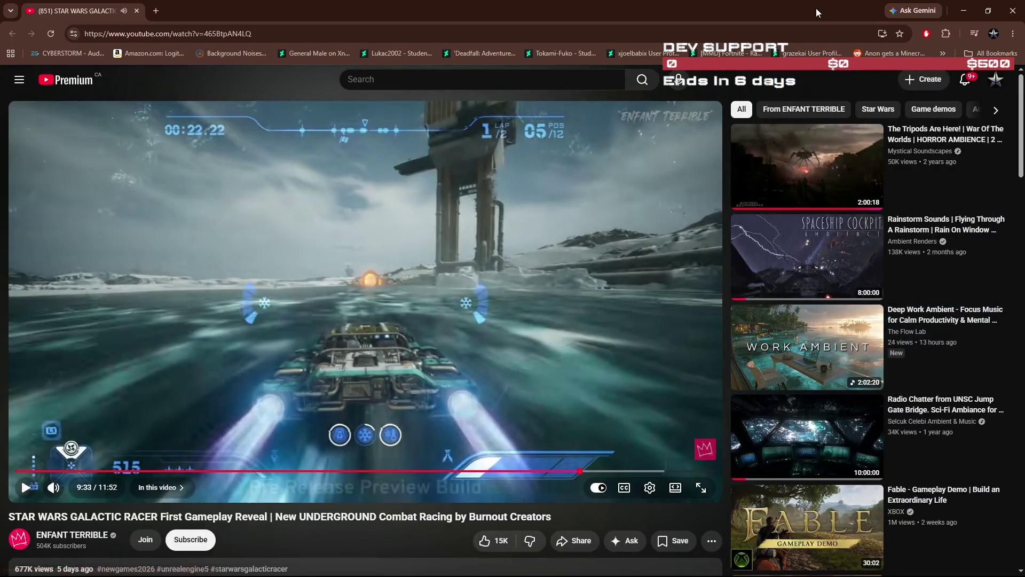
key(alt+Tab)
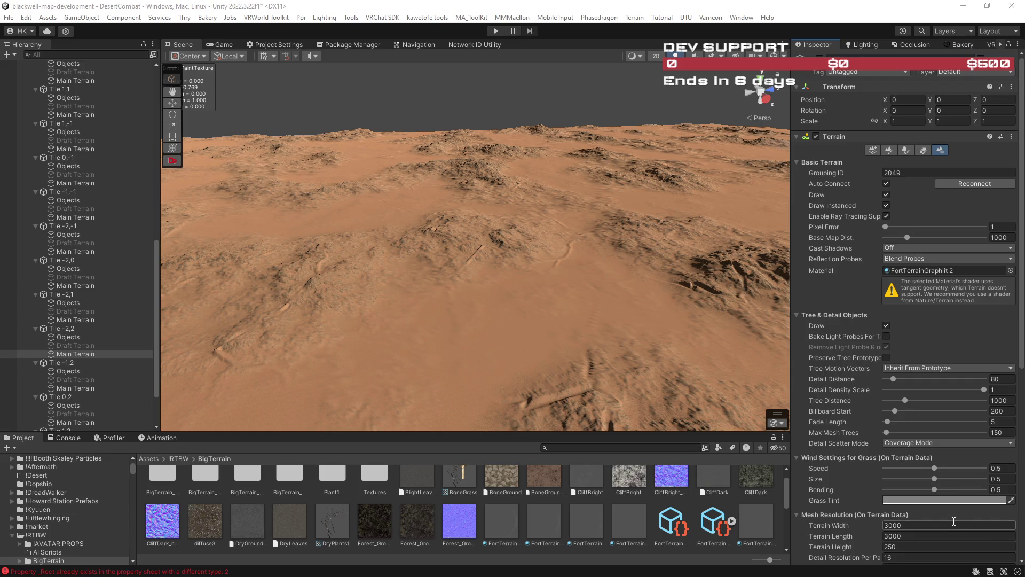
Step: Fly the Scene view in over the terrain and select Tile -1,2's Main Terrain
mouse_move(601, 321)
mouse_down()
mouse_move(636, 380)
mouse_move(739, 434)
mouse_move(809, 432)
mouse_move(745, 289)
mouse_move(829, 270)
mouse_move(809, 269)
mouse_move(943, 268)
mouse_move(863, 274)
mouse_move(862, 291)
mouse_move(838, 296)
mouse_move(299, 335)
mouse_up()
click(75, 387)
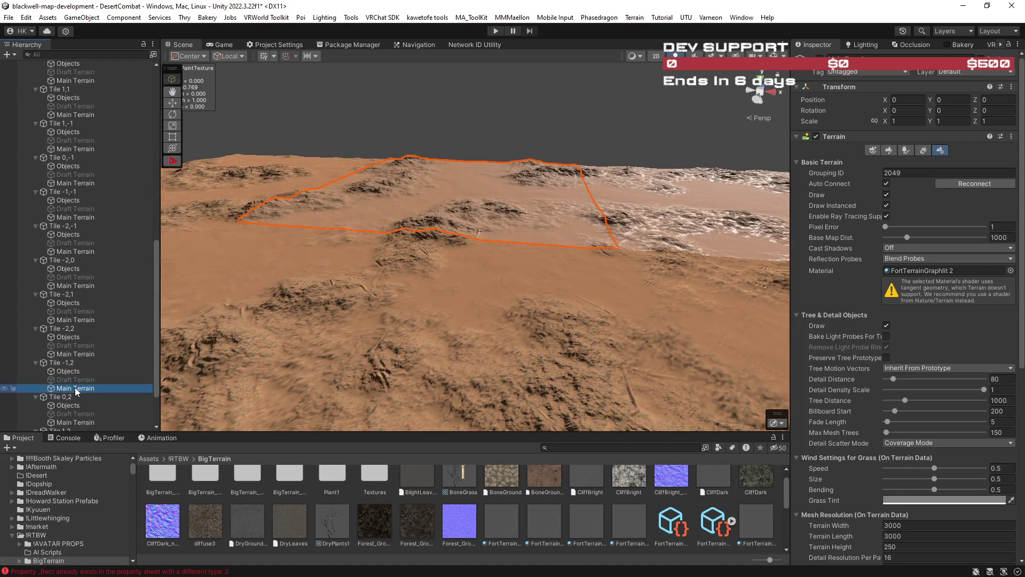
Step: Apply FortTerrainGraphlit 2 to the Main Terrains of tiles -1,2, 0,2, 1,2 and 0,-19, then inspect
mouse_move(585, 517)
mouse_down()
mouse_move(916, 300)
mouse_move(931, 273)
mouse_up()
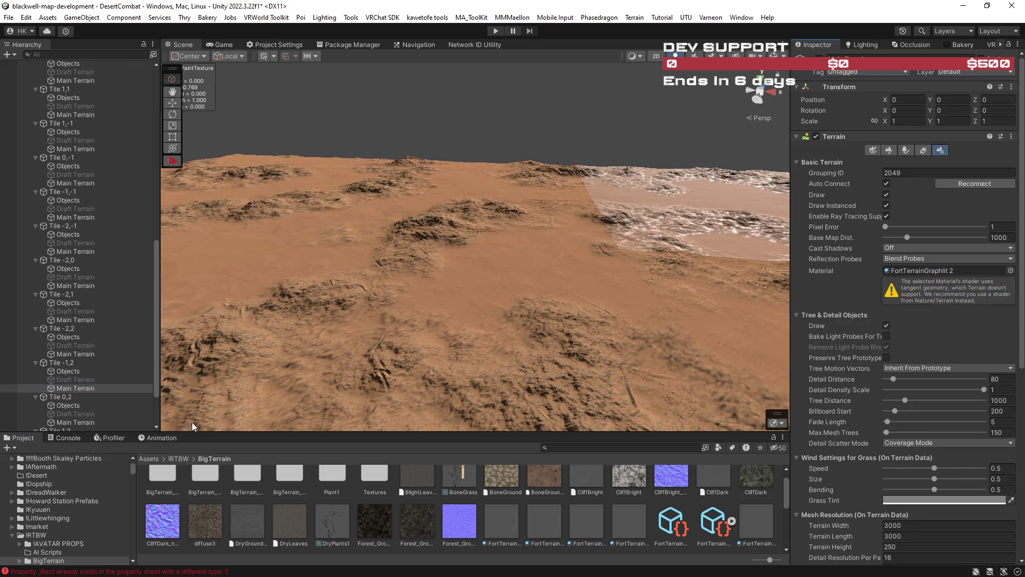
click(110, 421)
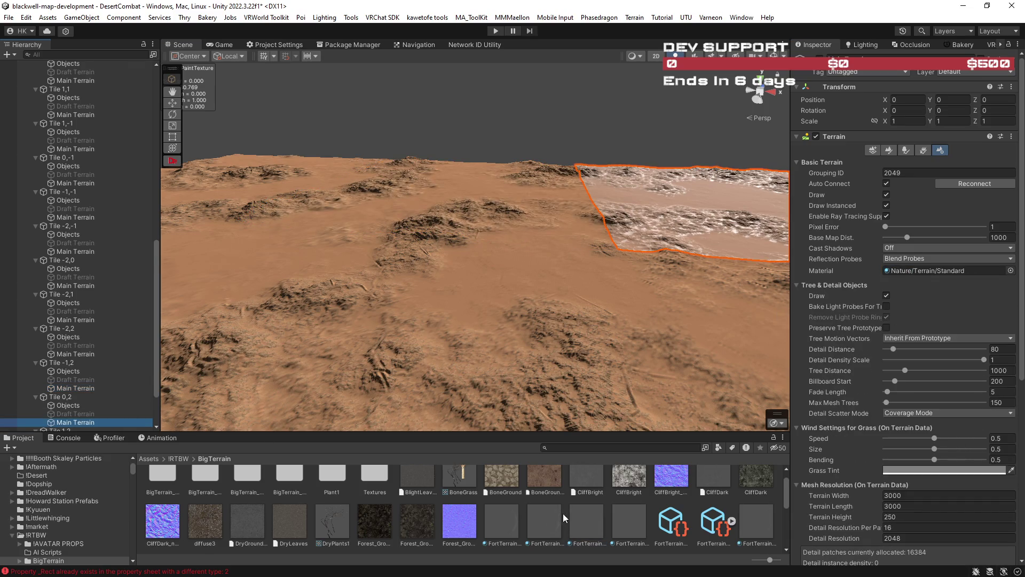
drag(580, 519, 917, 272)
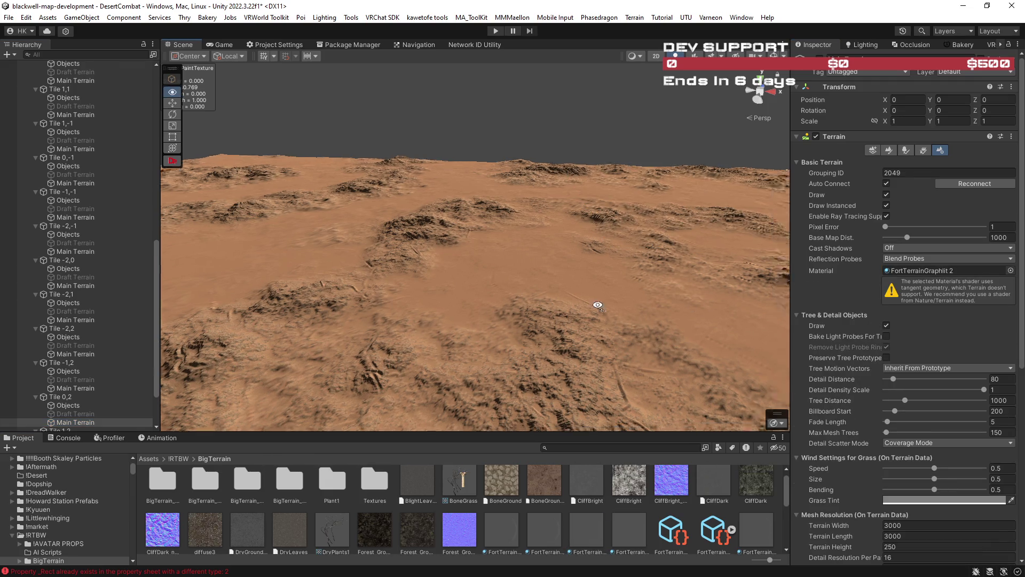
scroll(73, 377, down, 3)
click(82, 394)
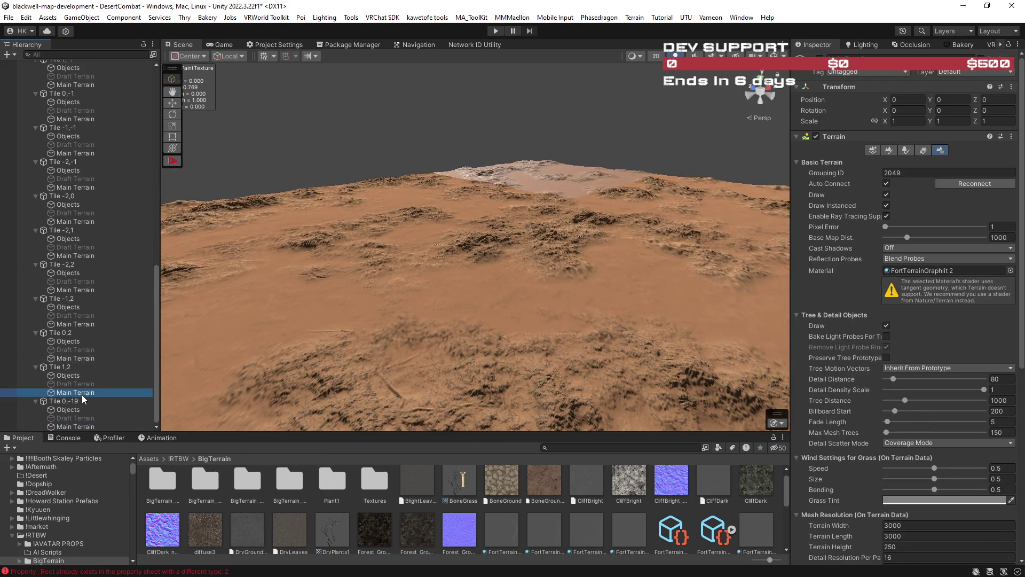
mouse_move(588, 528)
mouse_down()
mouse_move(906, 244)
mouse_move(935, 271)
mouse_up()
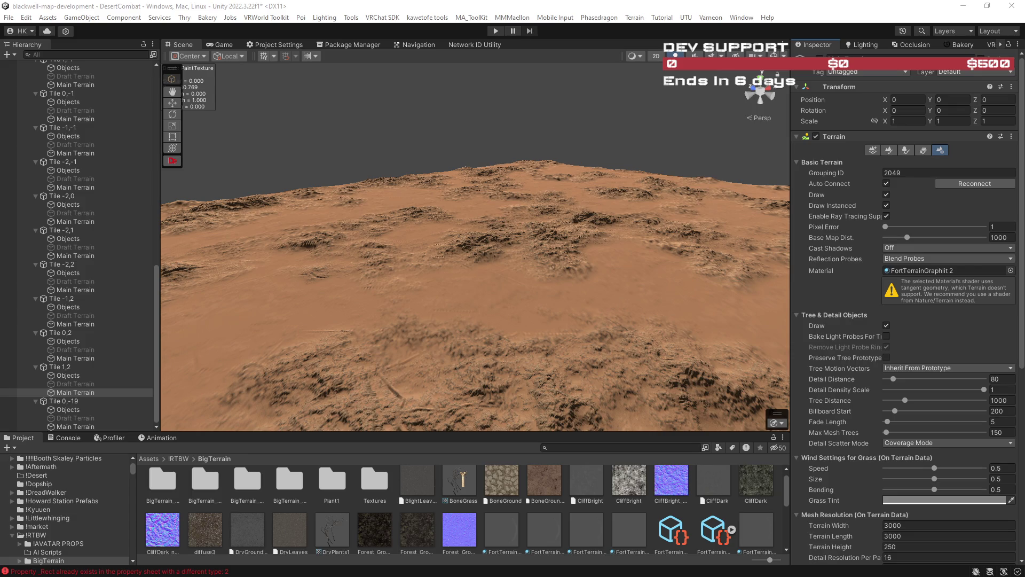
click(106, 425)
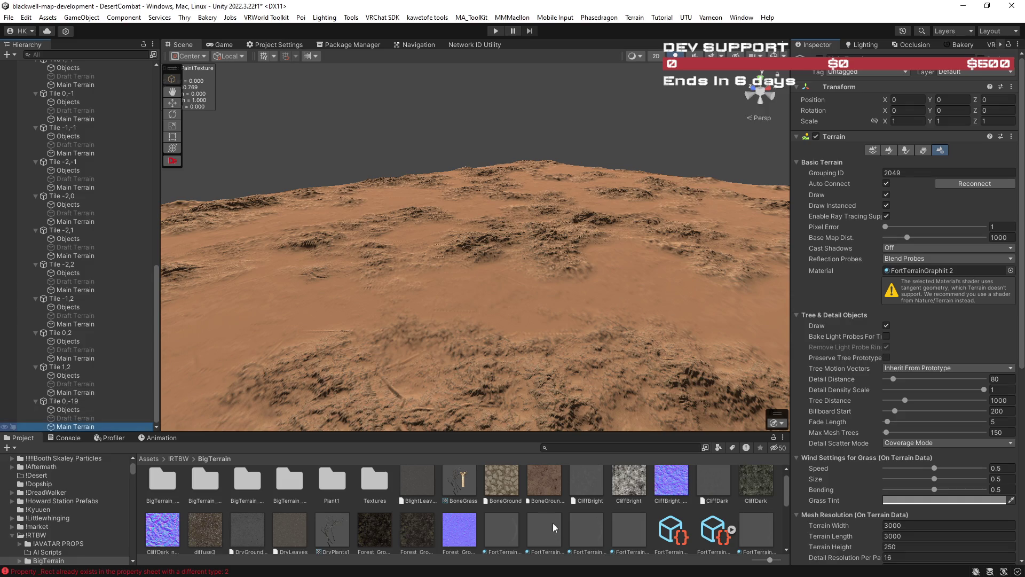
mouse_move(586, 525)
mouse_down()
mouse_move(636, 499)
mouse_move(927, 272)
mouse_up()
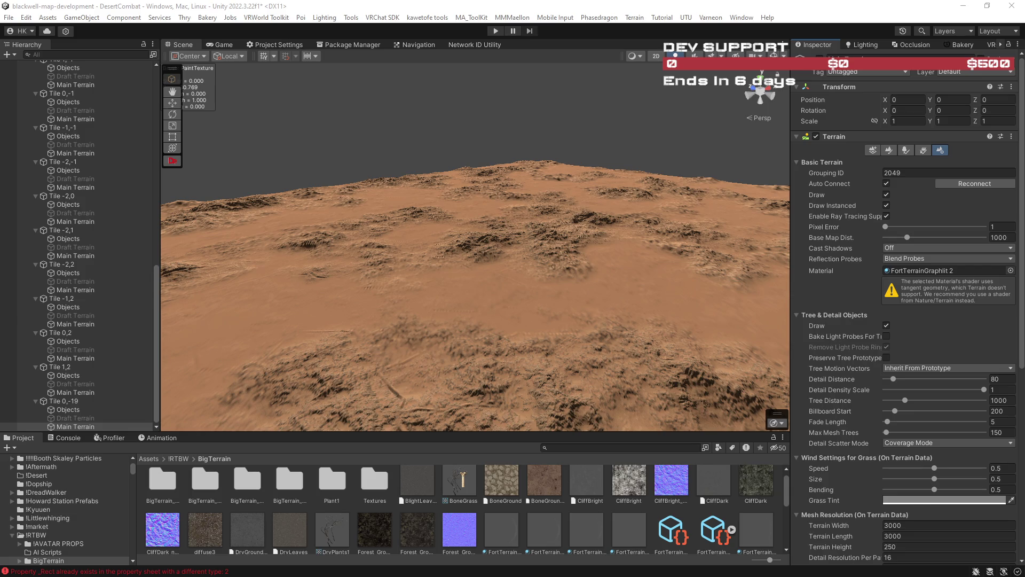
mouse_move(544, 342)
mouse_down()
mouse_move(400, 339)
mouse_move(588, 333)
mouse_move(677, 315)
mouse_move(988, 355)
mouse_move(17, 389)
mouse_move(56, 391)
mouse_move(73, 380)
mouse_move(105, 322)
mouse_move(982, 283)
mouse_move(916, 259)
mouse_move(977, 275)
mouse_move(937, 312)
mouse_up()
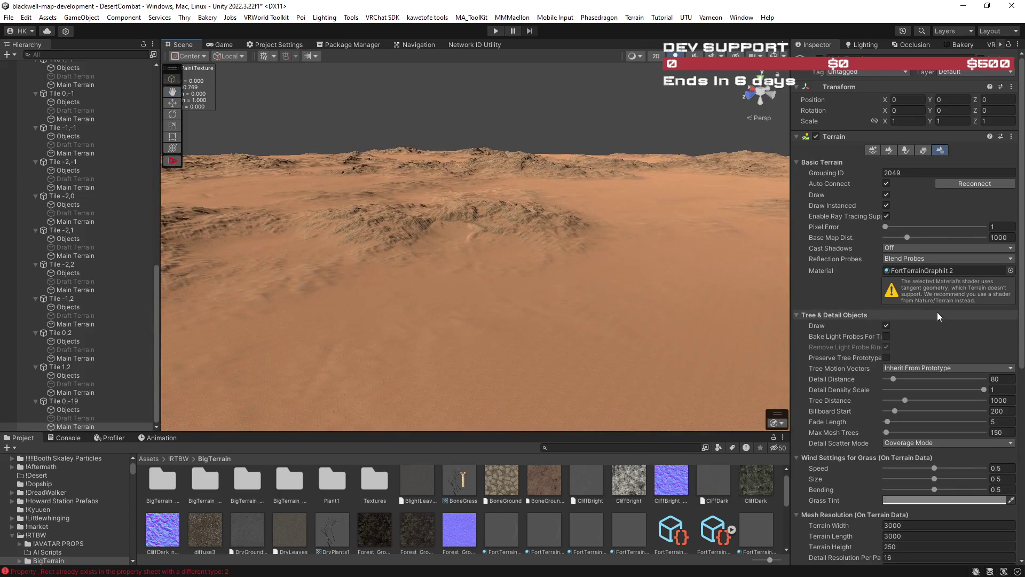
drag(610, 319, 665, 313)
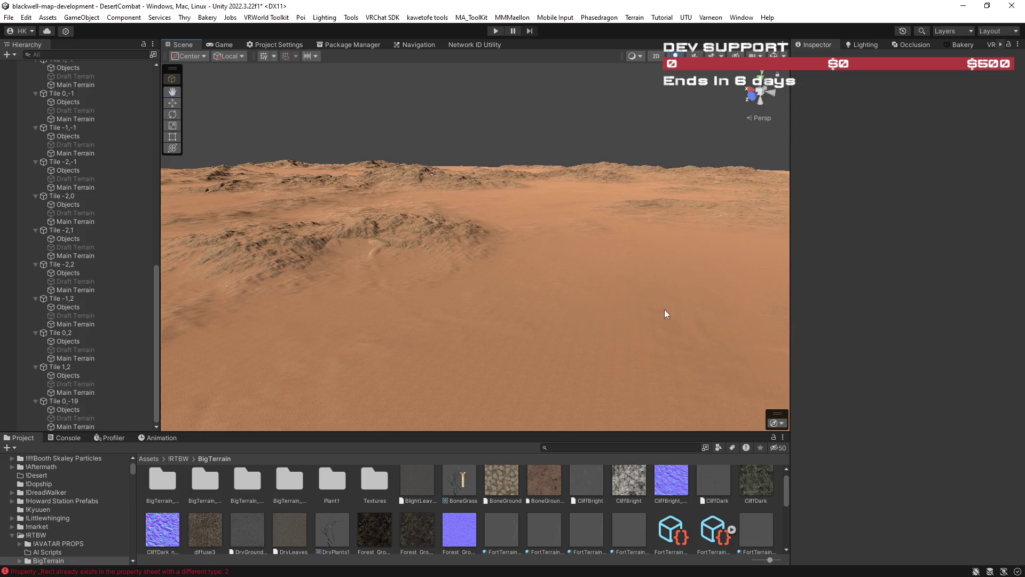
Step: Select a Main Terrain and switch its Paint Terrain tool to Set Height
click(82, 83)
click(889, 150)
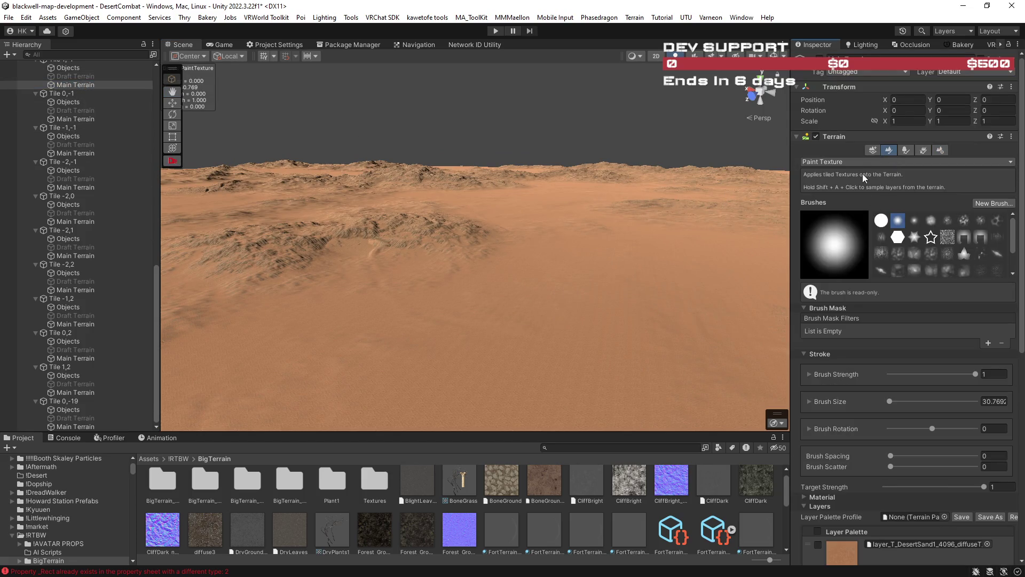
click(863, 162)
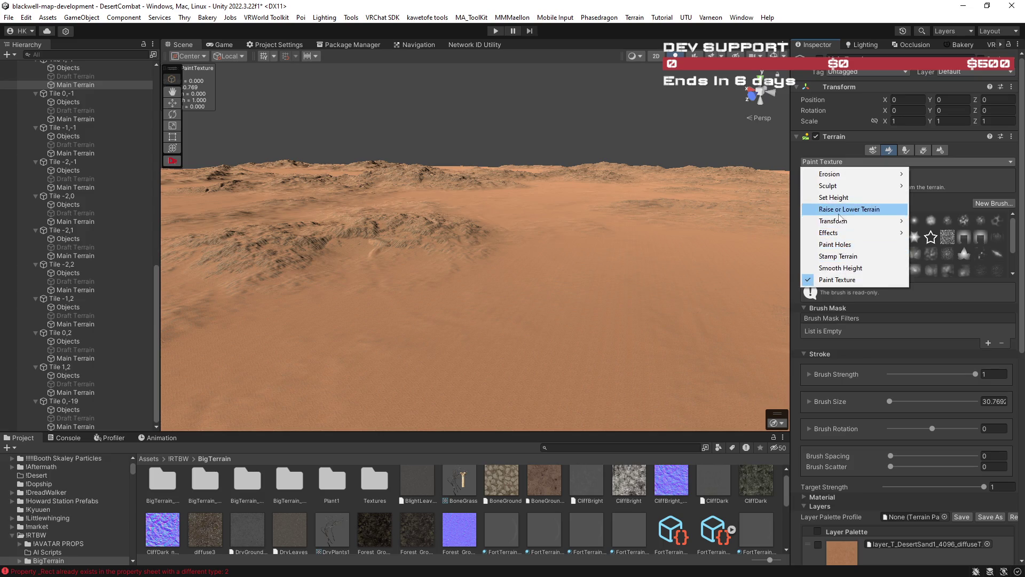
click(839, 198)
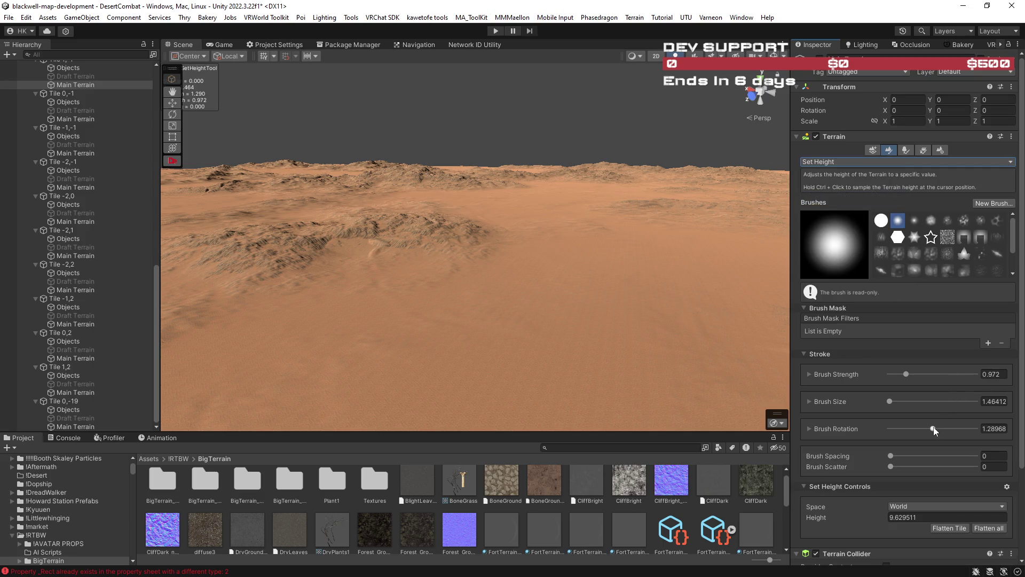
Step: Raise the Brush Size maximum to 200 and set the brush size to 200
drag(908, 404, 946, 404)
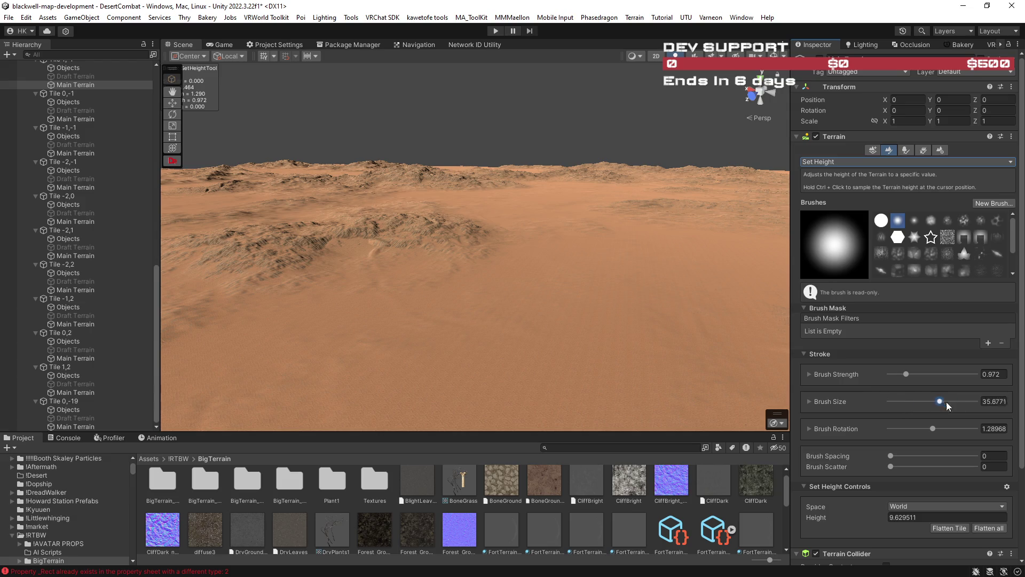
click(808, 401)
text(200)
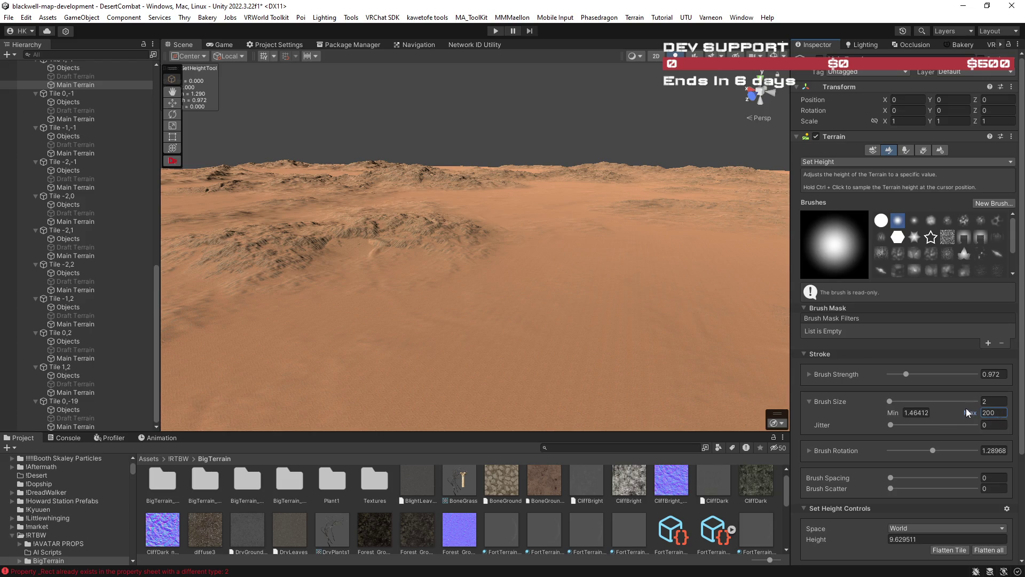
drag(939, 404, 985, 402)
mouse_move(581, 334)
mouse_down()
mouse_move(538, 345)
mouse_move(533, 297)
mouse_move(686, 313)
mouse_move(667, 356)
mouse_move(737, 357)
mouse_up()
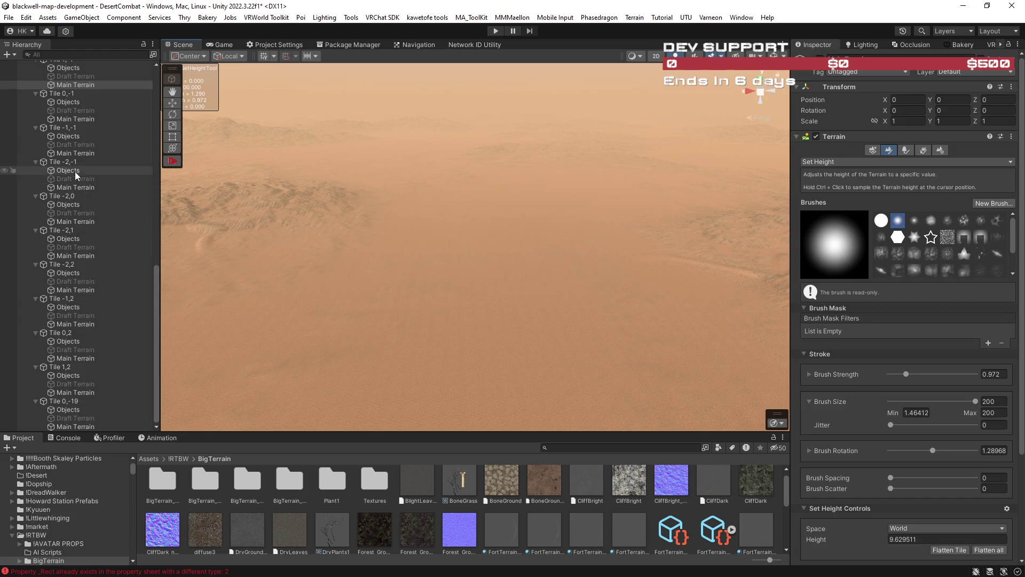
click(76, 101)
click(80, 86)
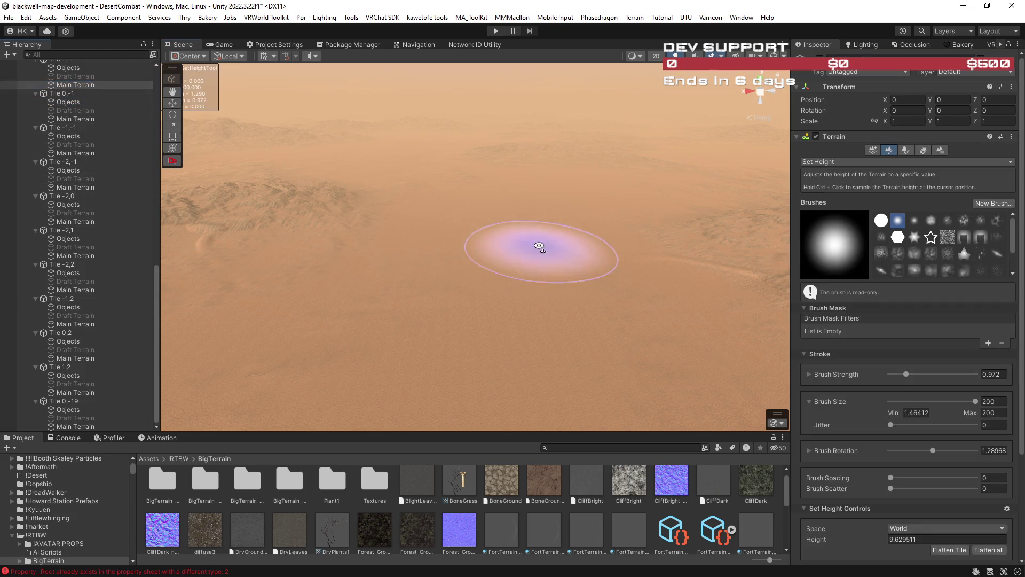
drag(401, 245, 263, 239)
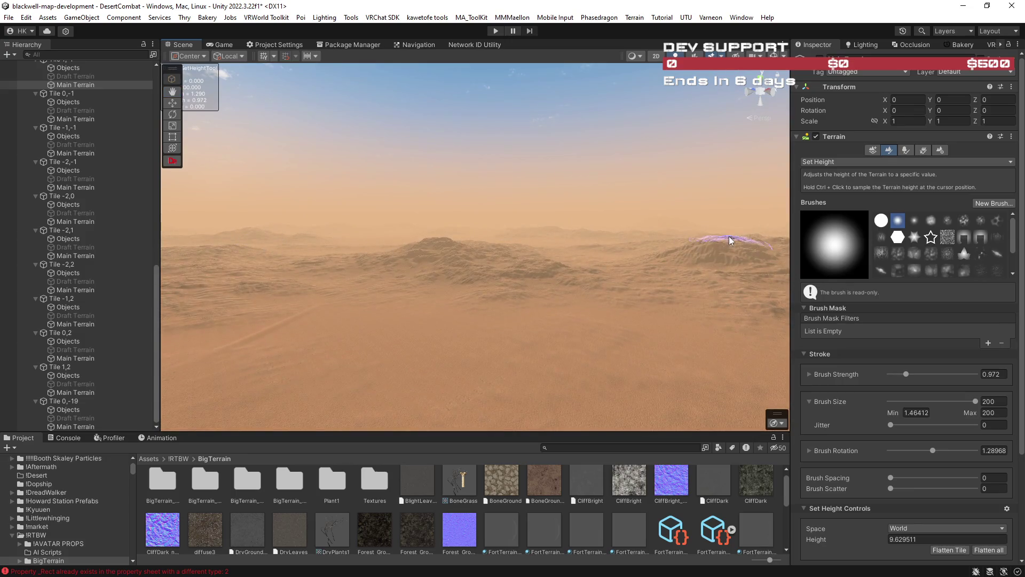
scroll(1000, 48, down, 1)
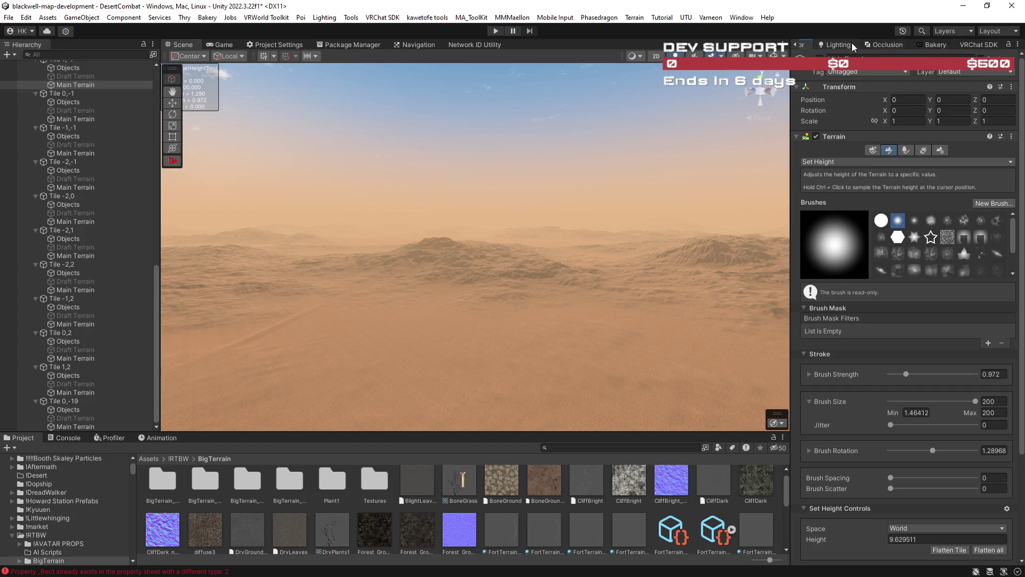
Step: In the Lighting window's Environment settings, lower Fog Density to 0.0005
click(838, 44)
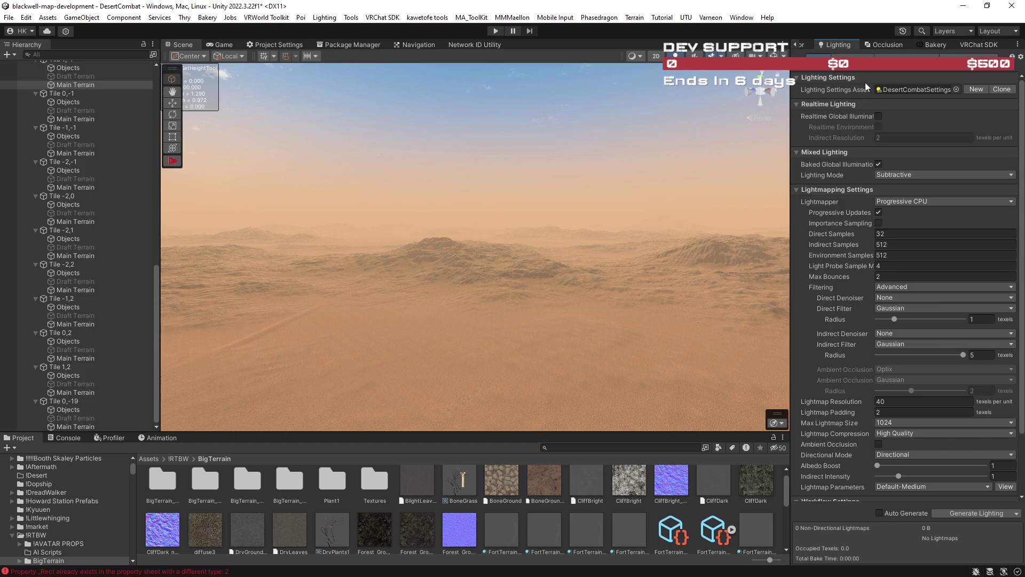
scroll(929, 383, down, 3)
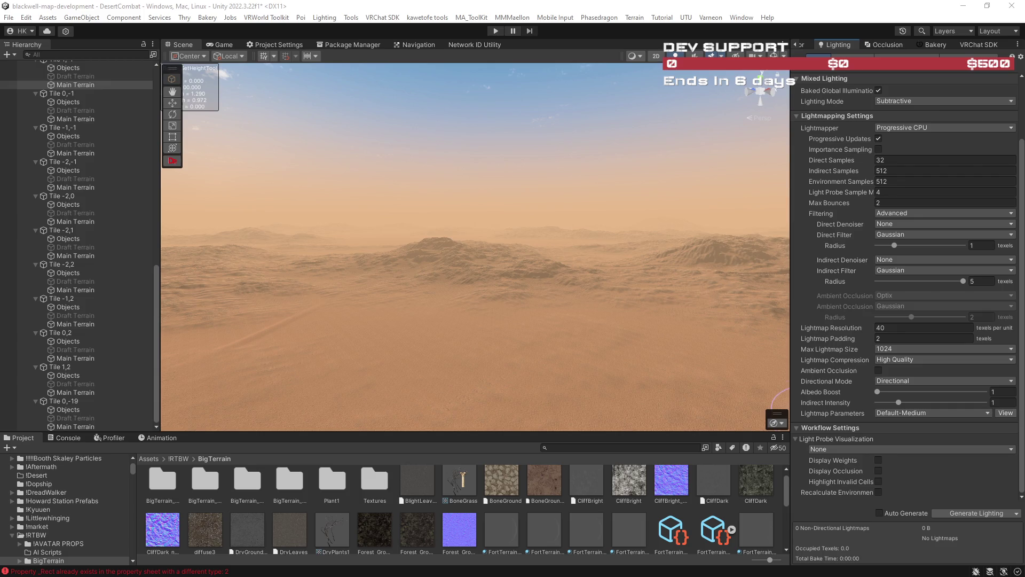
click(852, 57)
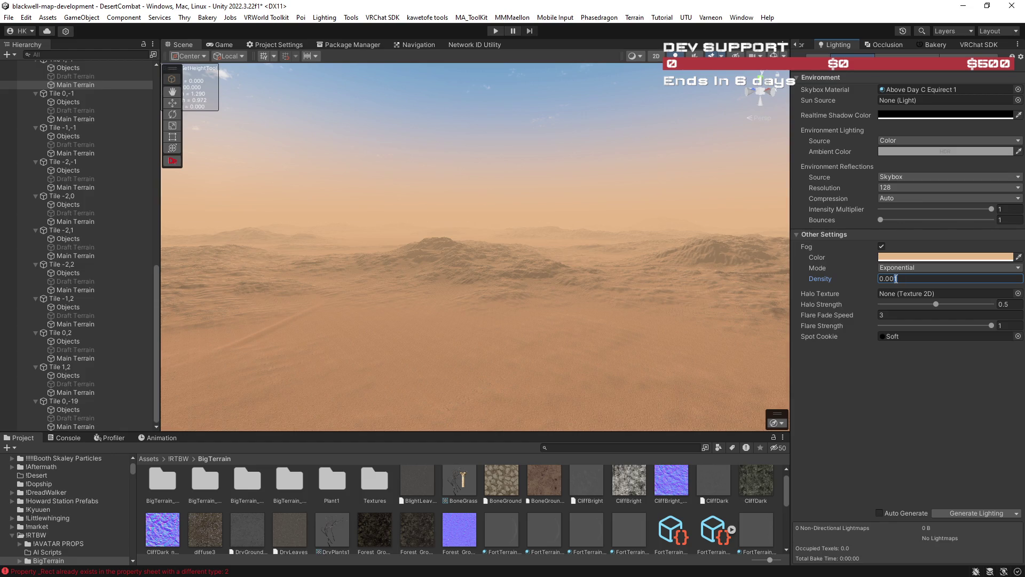
key(BackSpace)
text(05)
Step: Try Fog Density 0.0002, then settle on 0.0003 and return to the brush settings
mouse_move(561, 320)
mouse_down()
mouse_move(526, 293)
mouse_move(293, 301)
mouse_move(312, 325)
mouse_move(345, 339)
mouse_move(469, 351)
mouse_up()
click(918, 279)
text(2)
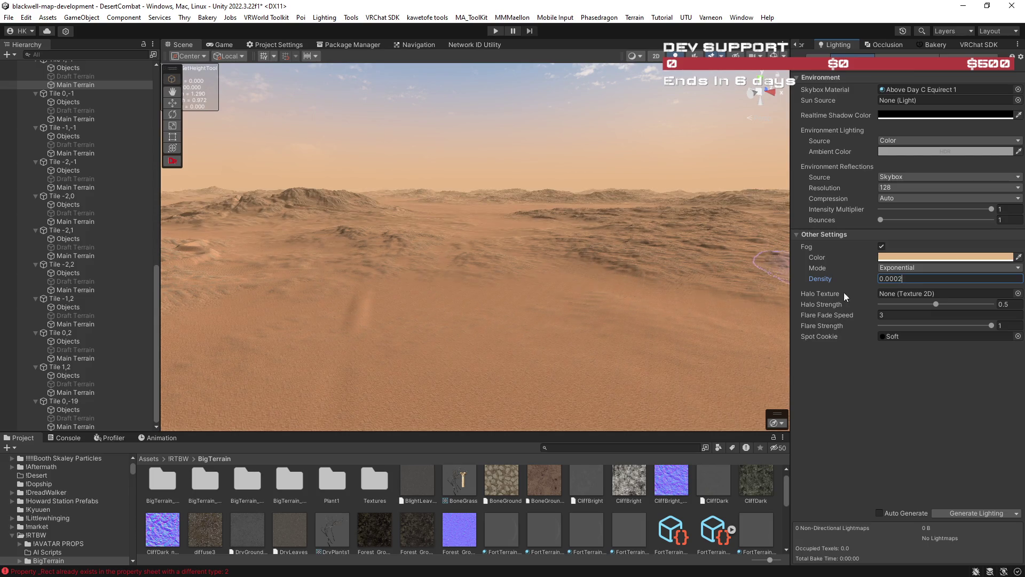
mouse_move(538, 309)
mouse_down()
mouse_move(608, 303)
mouse_move(710, 339)
mouse_move(715, 299)
mouse_up()
click(898, 278)
text(3)
click(802, 47)
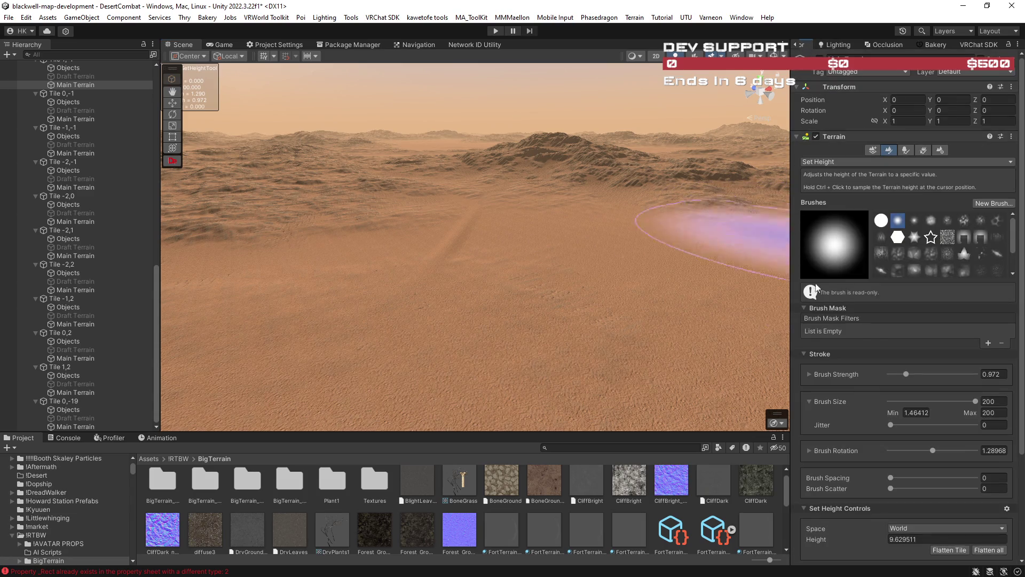
Step: Raise the brush size maximum to 600, enlarge the brush to ~351, and sample target heights
double_click(993, 412)
text(600)
click(938, 401)
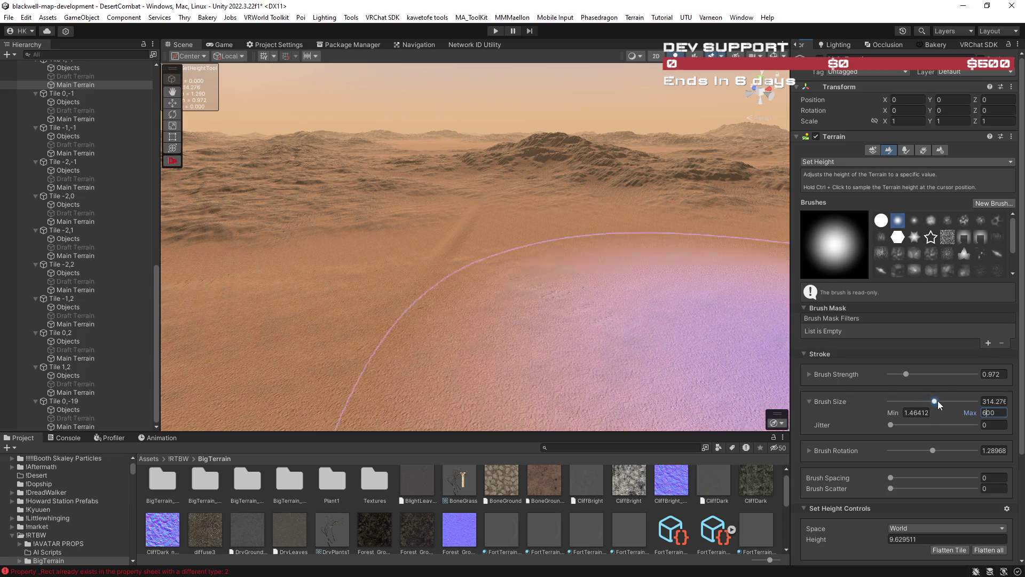
mouse_move(587, 299)
mouse_down()
mouse_move(687, 279)
mouse_move(866, 295)
mouse_up()
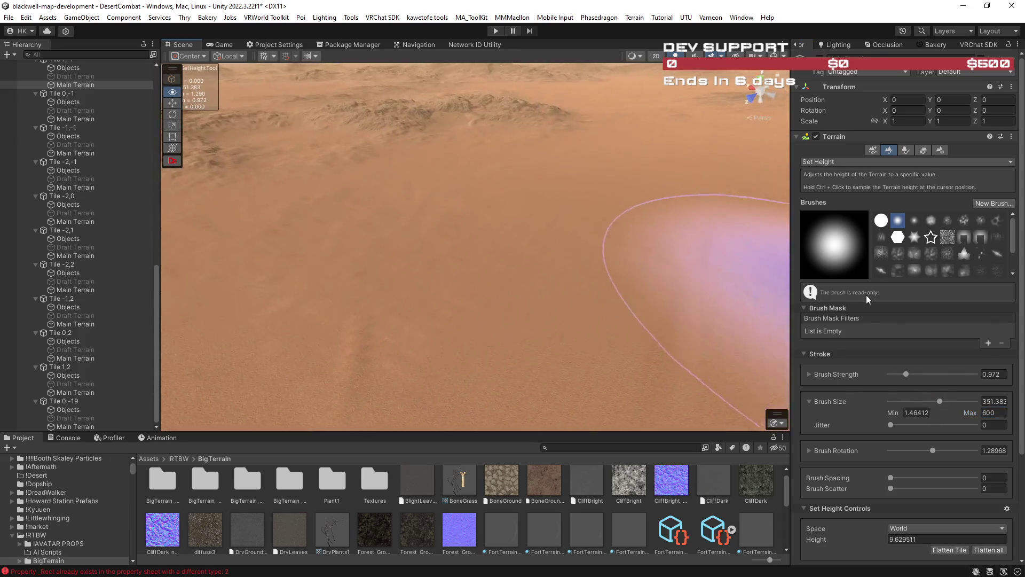
ctrl+click(492, 249)
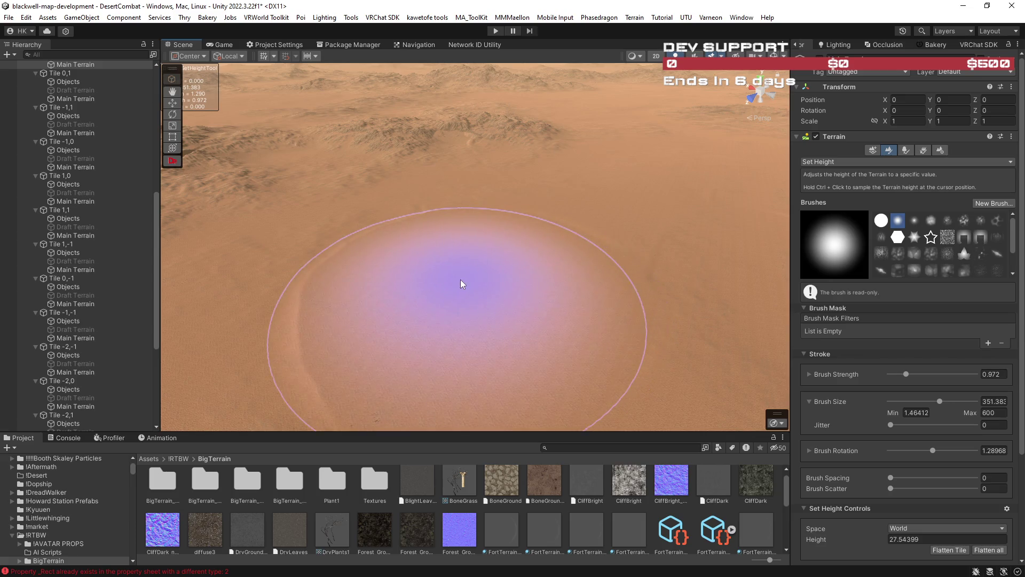
mouse_move(538, 259)
mouse_down()
mouse_move(478, 233)
mouse_move(499, 188)
mouse_move(448, 188)
mouse_move(609, 174)
mouse_up()
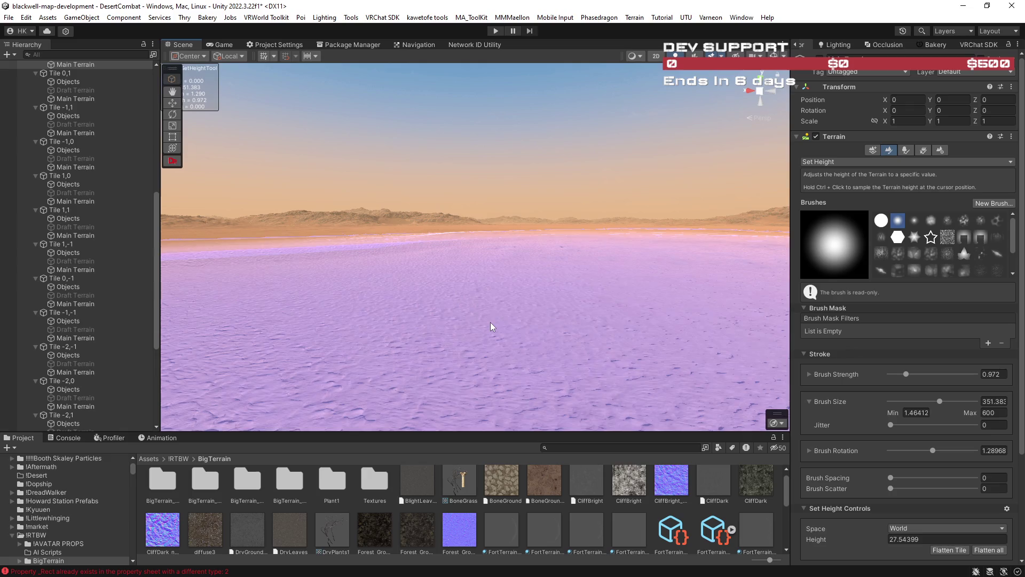
ctrl+click(483, 272)
mouse_move(481, 262)
mouse_down()
mouse_move(526, 290)
mouse_move(543, 328)
mouse_move(539, 308)
mouse_move(558, 322)
mouse_move(489, 197)
mouse_move(405, 273)
mouse_move(448, 347)
mouse_move(541, 366)
mouse_move(468, 263)
mouse_move(515, 257)
mouse_move(614, 278)
mouse_up()
scroll(543, 328, down, 3)
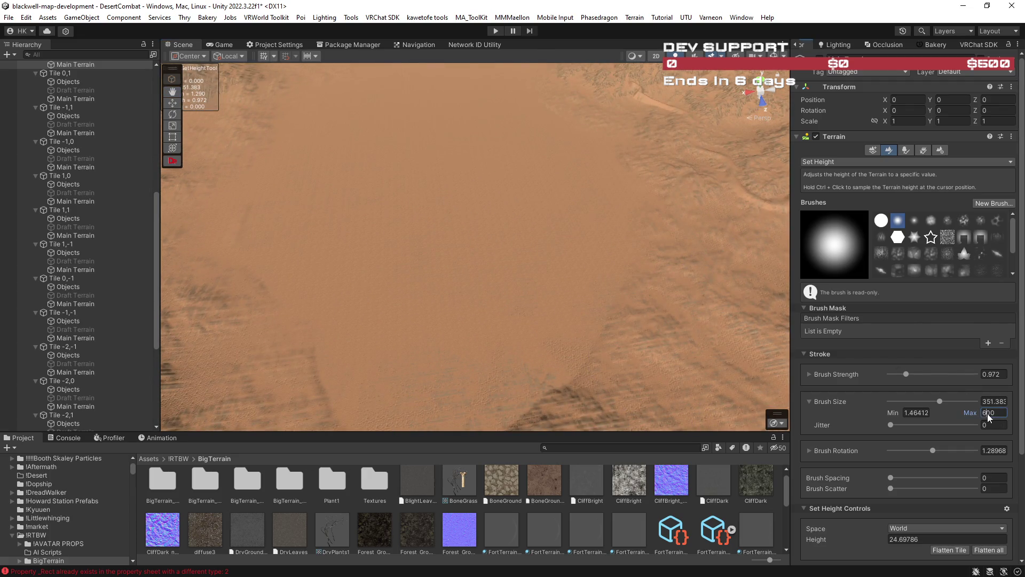
Step: Switch to a small soft brush shape at about size 314 and flatten a terrain spot
click(923, 401)
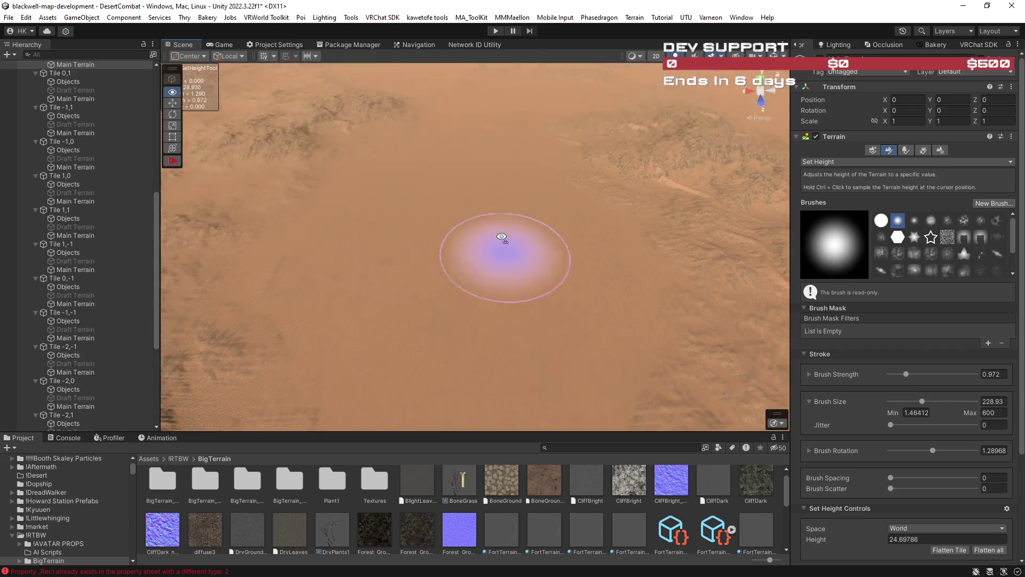
scroll(502, 237, down, 5)
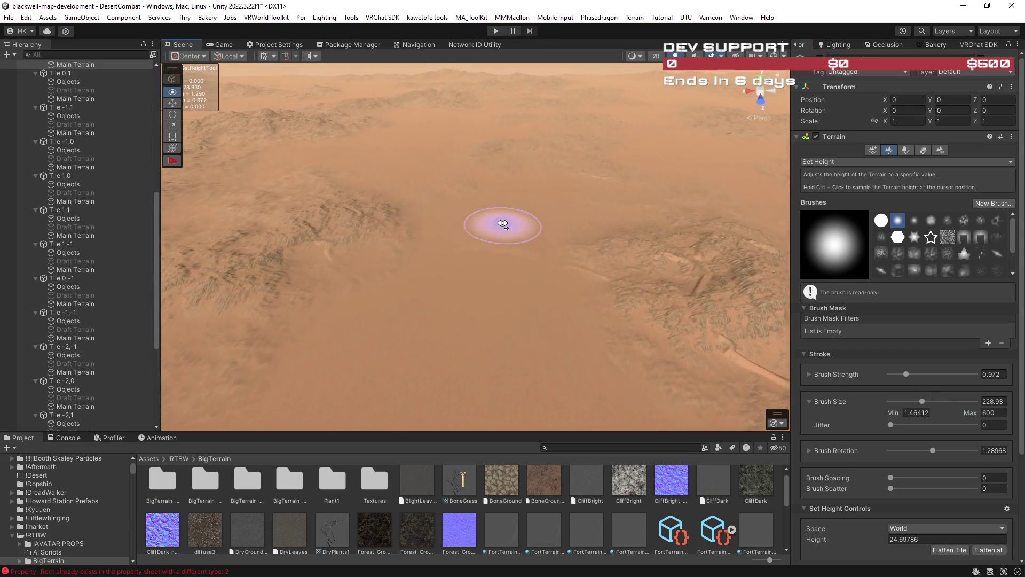
scroll(503, 224, up, 5)
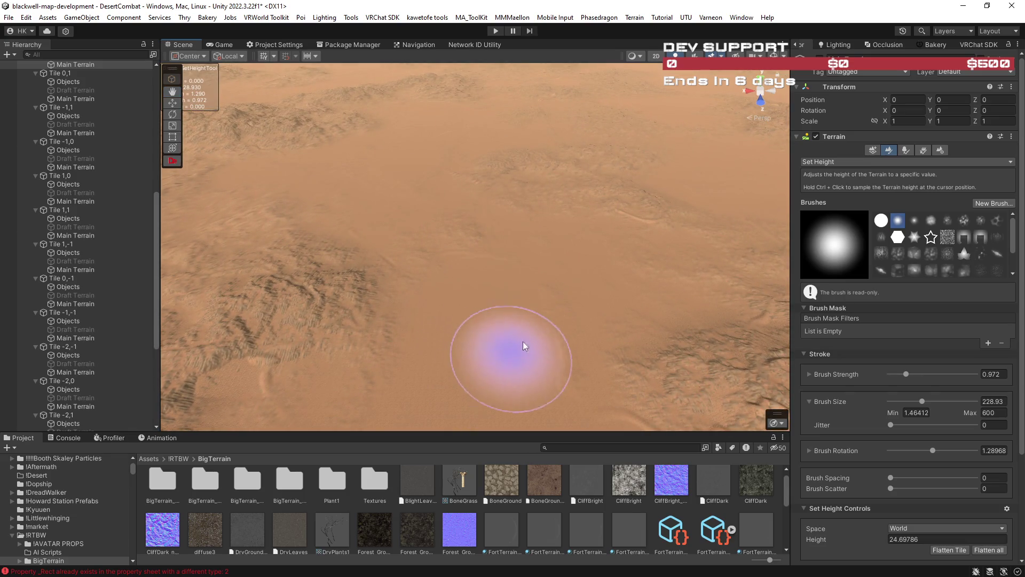
click(914, 220)
click(933, 401)
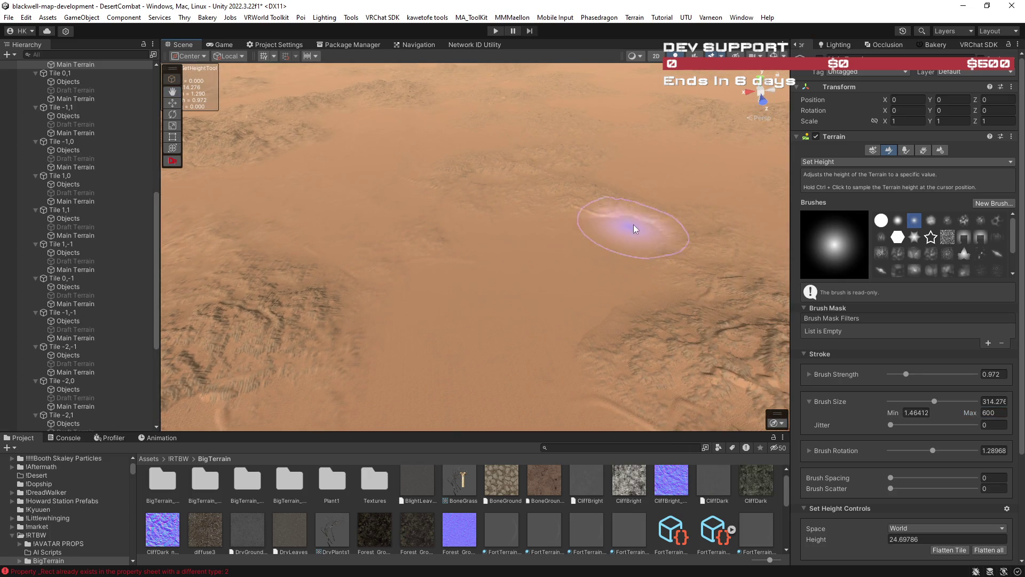
click(653, 176)
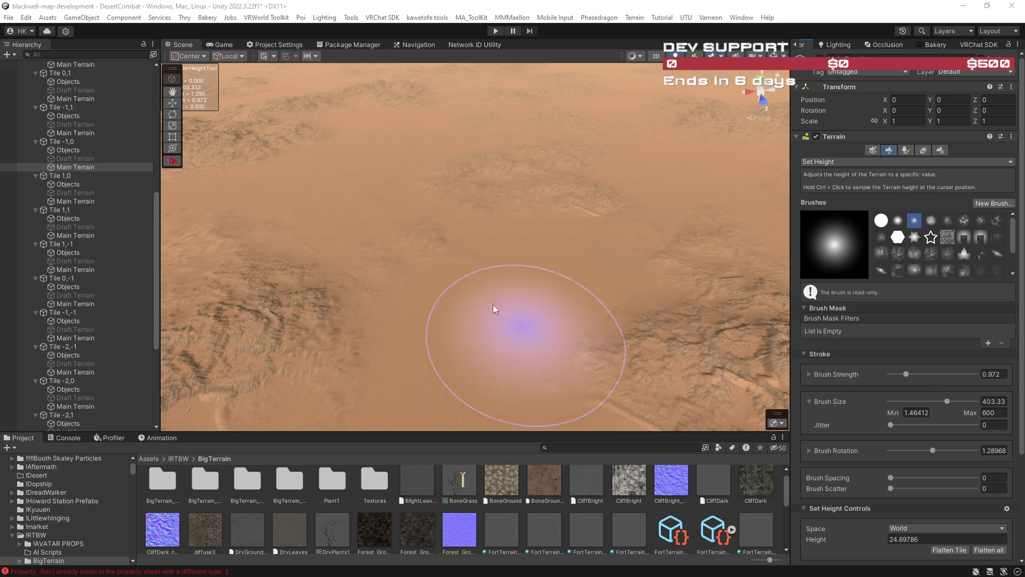
Step: Flatten another terrain patch and level a strip on Tile 0,-1
mouse_move(468, 286)
mouse_down()
mouse_move(410, 274)
mouse_move(426, 300)
mouse_move(479, 292)
mouse_move(492, 303)
mouse_move(436, 233)
mouse_move(363, 189)
mouse_move(322, 185)
mouse_move(369, 186)
mouse_move(460, 150)
mouse_move(430, 180)
mouse_move(486, 148)
mouse_up()
click(511, 320)
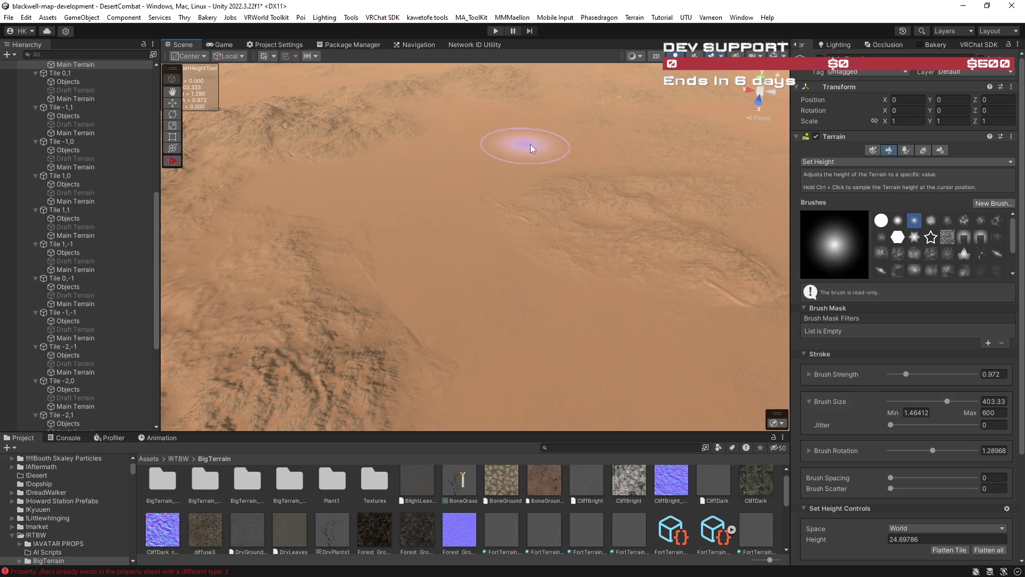
mouse_move(556, 184)
mouse_down()
mouse_move(721, 183)
mouse_move(714, 176)
mouse_move(730, 190)
mouse_move(171, 199)
mouse_move(240, 212)
mouse_move(402, 181)
mouse_up()
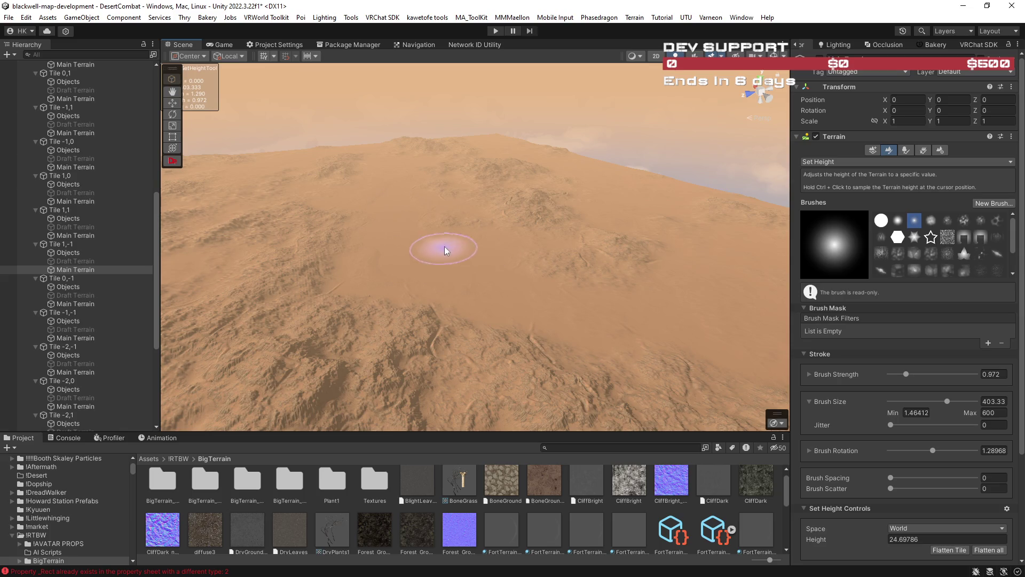
mouse_move(684, 293)
mouse_down()
mouse_move(715, 294)
mouse_move(203, 245)
mouse_up()
scroll(88, 274, up, 10)
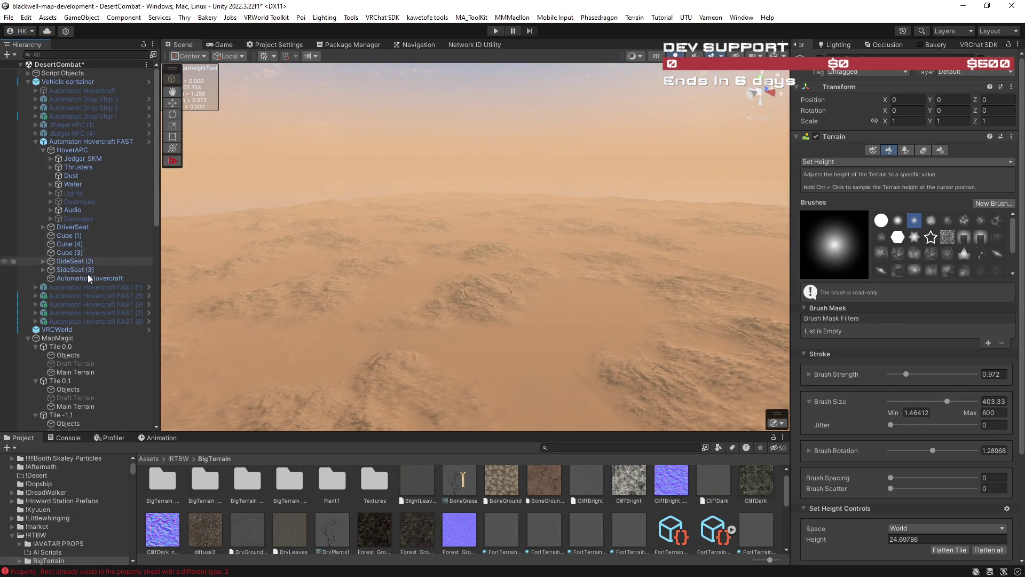
click(85, 288)
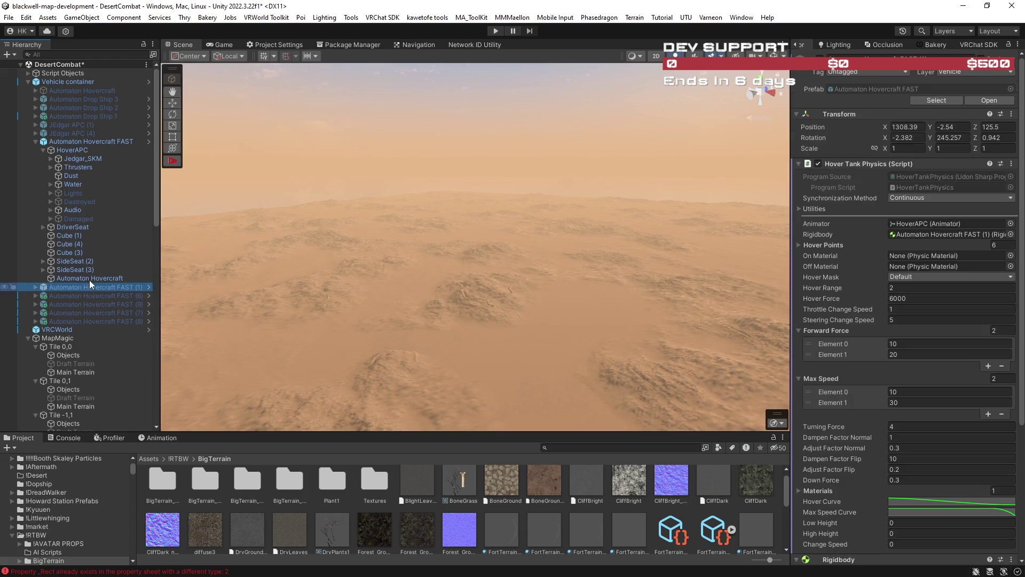
Step: Move the Automaton Hovercraft FAST onto flat, open desert ground
click(87, 141)
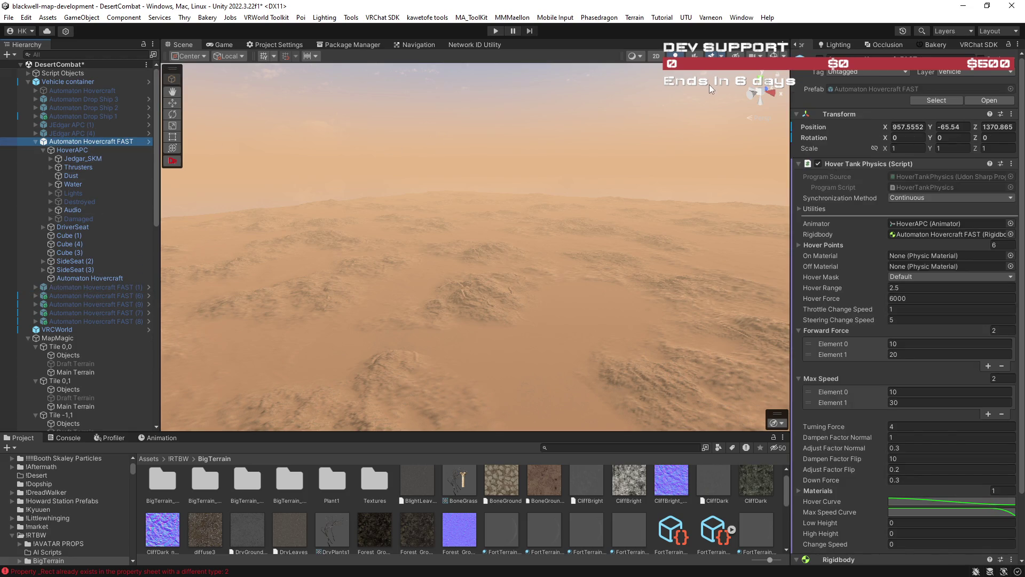
key(f)
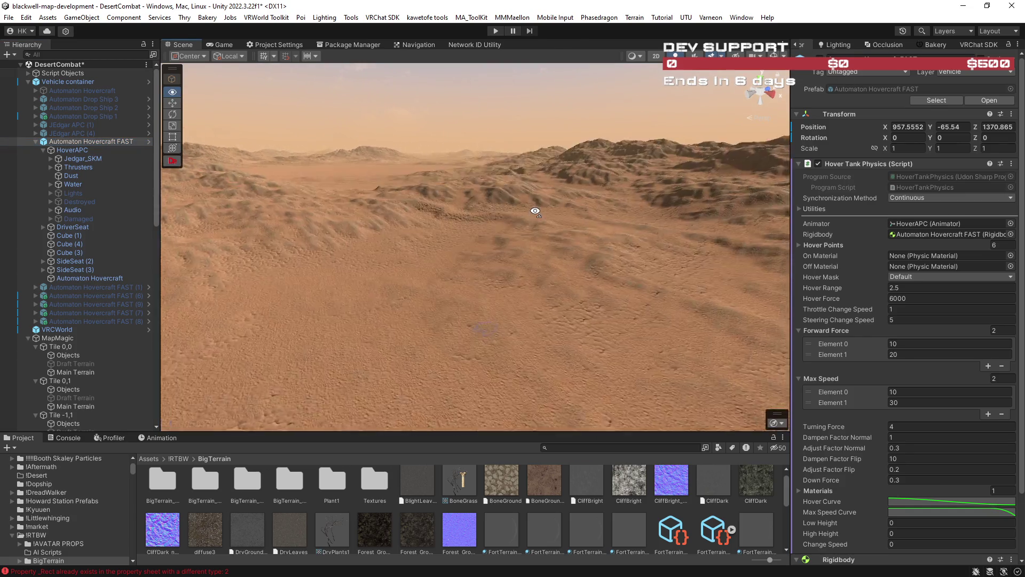
mouse_move(535, 211)
mouse_down()
mouse_move(456, 226)
mouse_move(342, 203)
mouse_move(470, 225)
mouse_up()
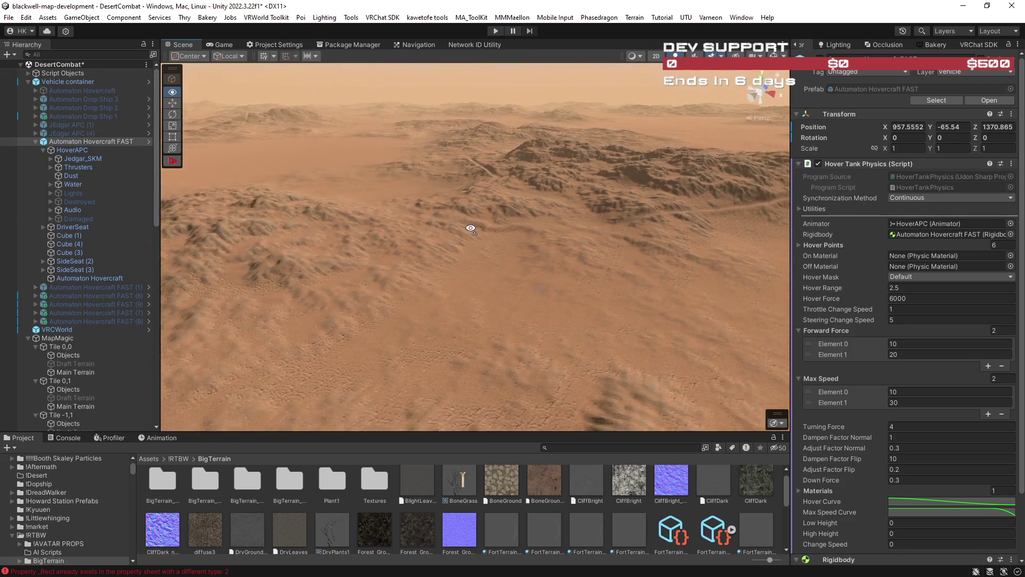
mouse_move(527, 277)
mouse_down()
mouse_move(250, 173)
mouse_move(261, 185)
mouse_move(255, 166)
mouse_move(357, 160)
mouse_move(454, 182)
mouse_move(636, 251)
mouse_move(634, 238)
mouse_up()
key(f)
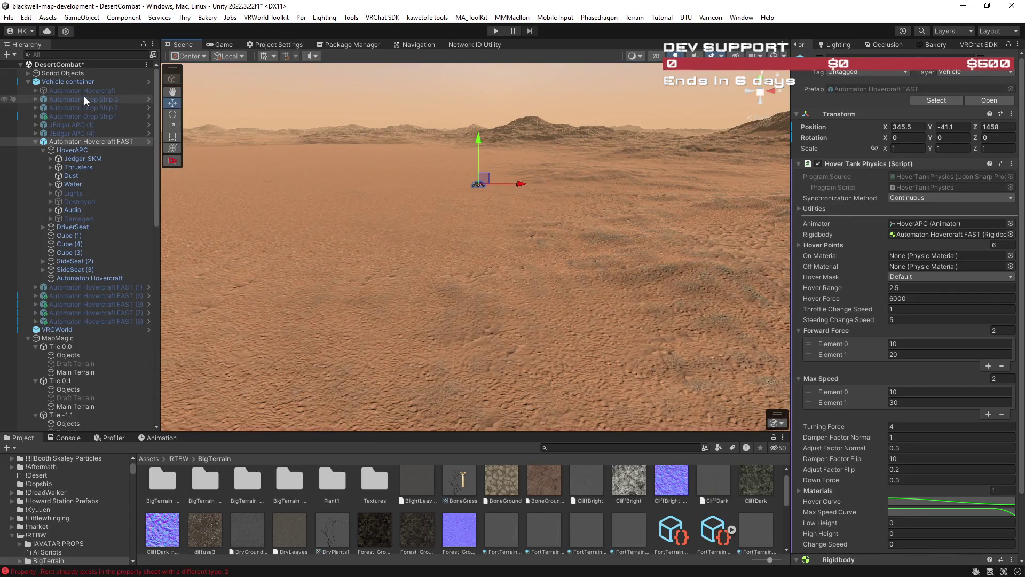
Step: Move VRCWorld to the current view beside the hovercraft and reset its rotation to 0, 0, 0
click(66, 328)
mouse_move(362, 283)
mouse_down()
mouse_move(534, 269)
mouse_move(427, 286)
mouse_move(395, 280)
mouse_move(415, 256)
mouse_move(411, 227)
mouse_move(447, 241)
mouse_up()
key(ctrl+shift+f)
key(f)
click(921, 139)
text(0)
key(Tab)
text(0)
key(Tab)
text(0)
mouse_move(566, 282)
mouse_down()
mouse_move(596, 272)
mouse_move(586, 284)
mouse_up()
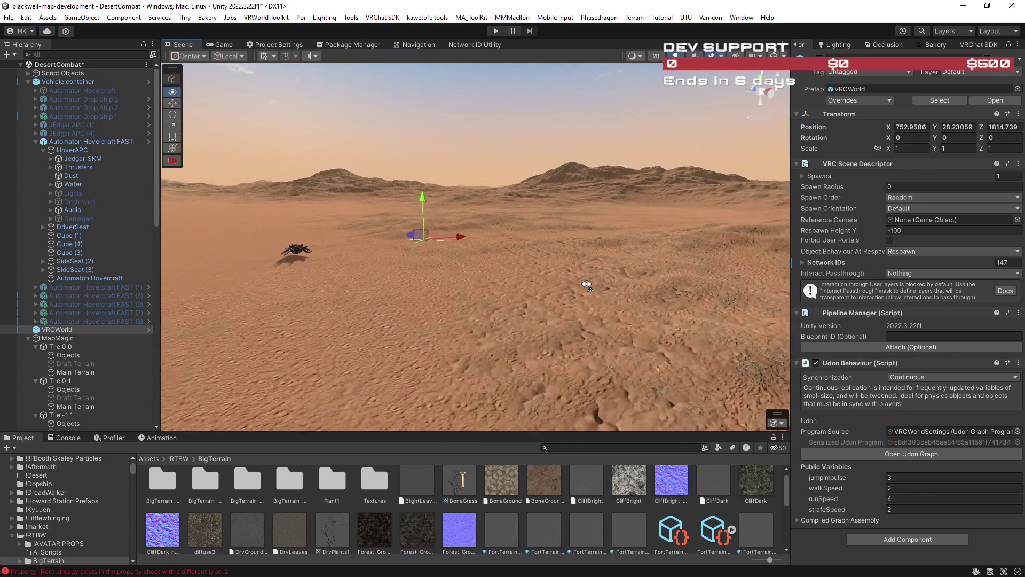
Step: Expand the hovercraft's Thrusters group to reveal RightThruster and LeftThruster
key(a)
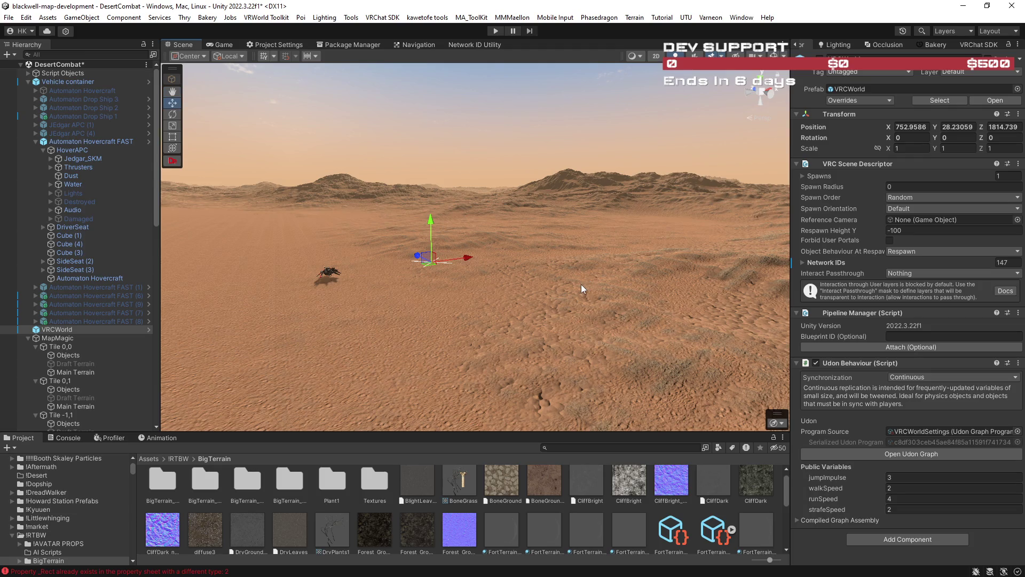
mouse_move(597, 282)
mouse_down()
mouse_move(569, 257)
mouse_move(614, 266)
mouse_up()
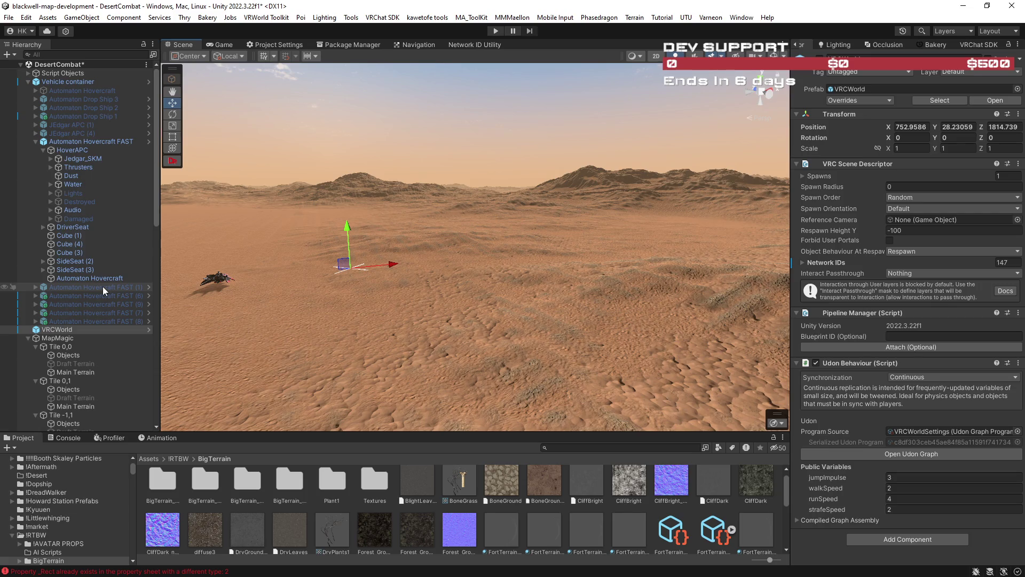
double_click(72, 167)
click(51, 167)
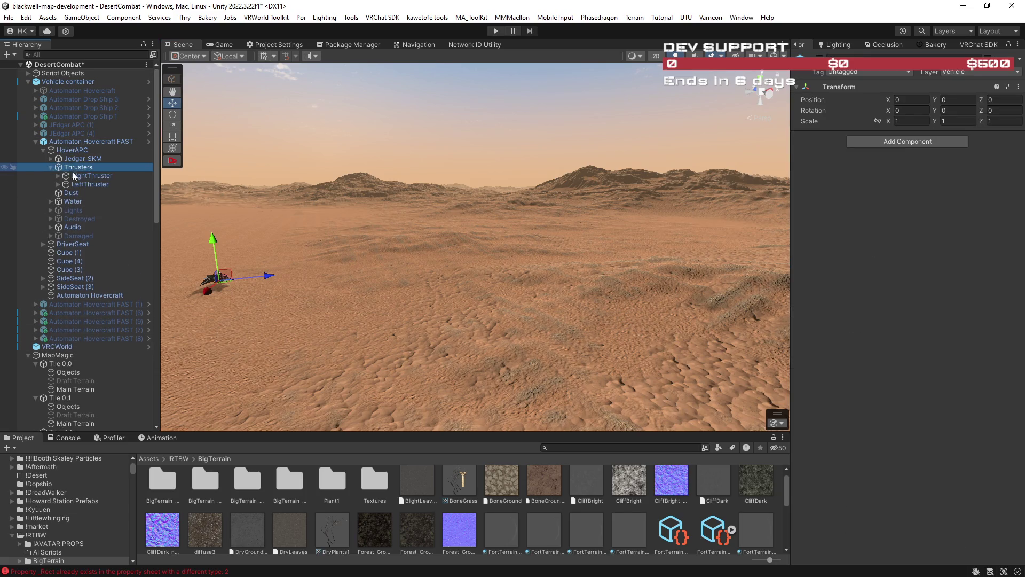
Step: Expand the Audio group and inspect the IdleLoop, DrivingLoop and BurnLoop sound clips
click(72, 226)
click(50, 227)
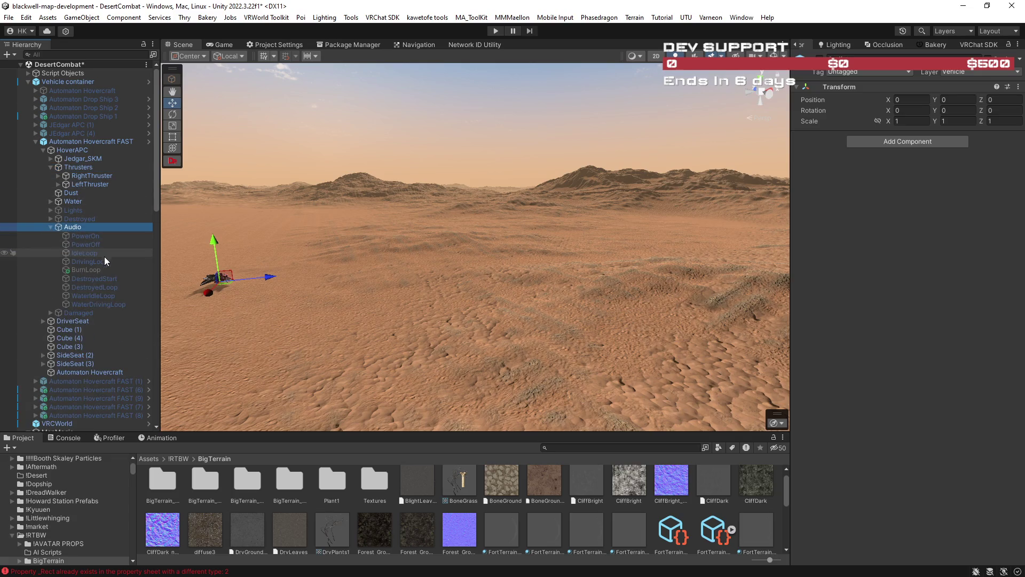
click(88, 252)
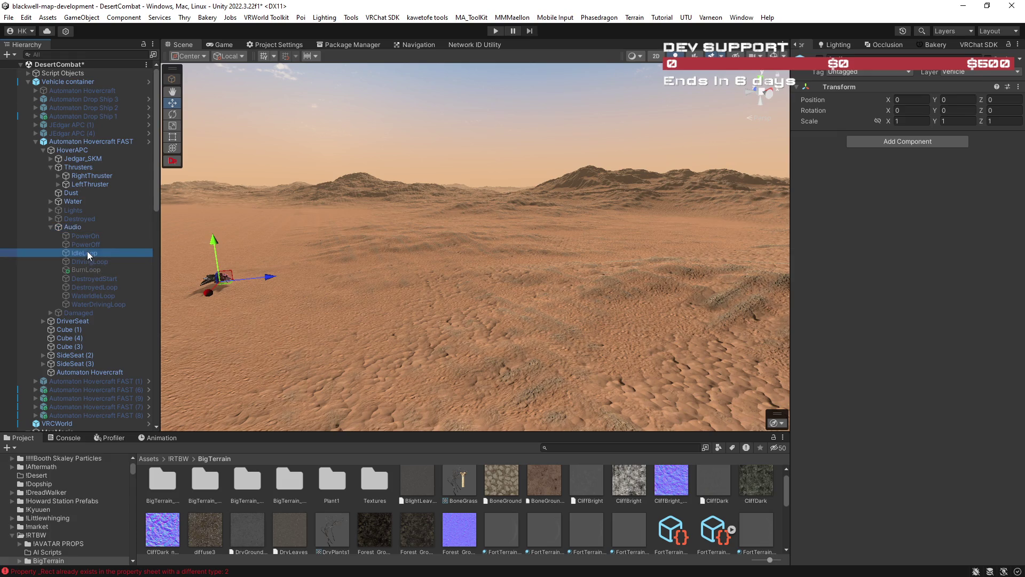
click(921, 152)
click(921, 152)
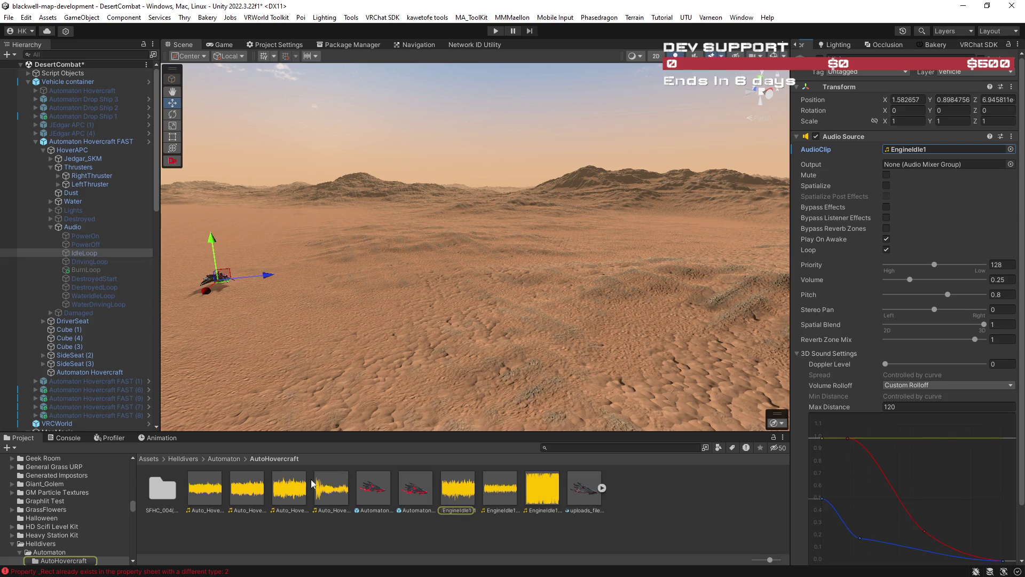
click(98, 261)
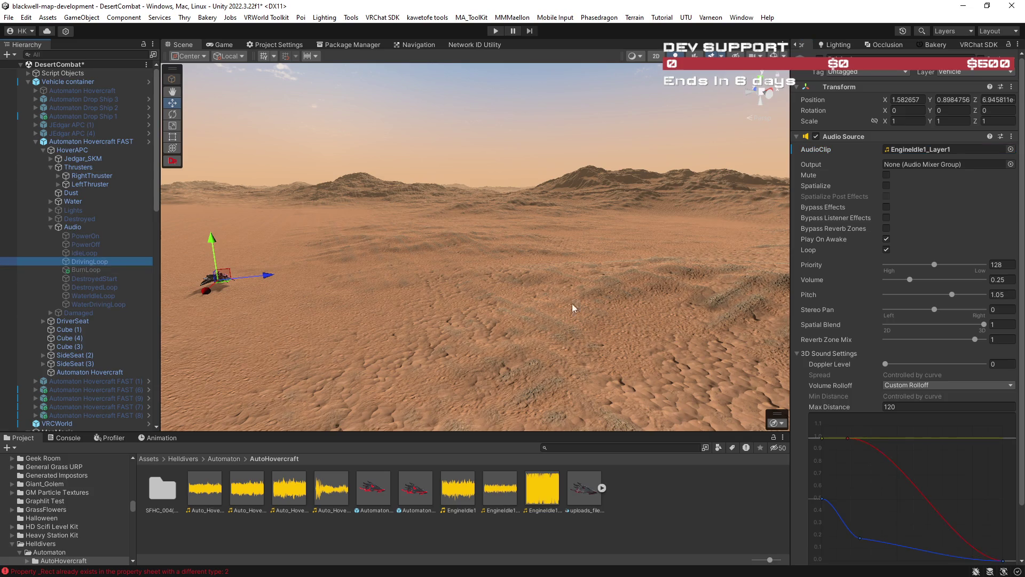
click(92, 268)
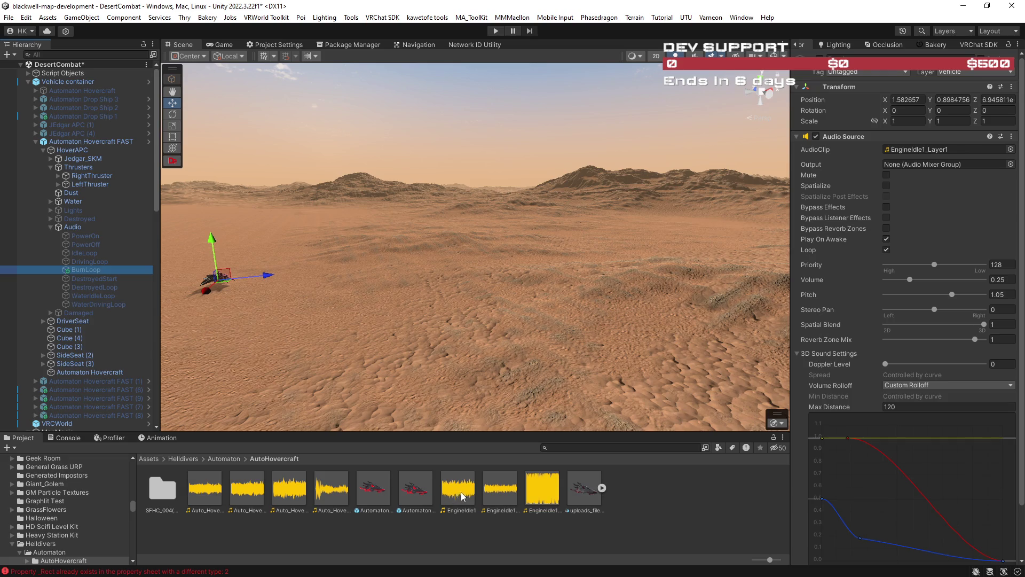
drag(494, 491, 945, 150)
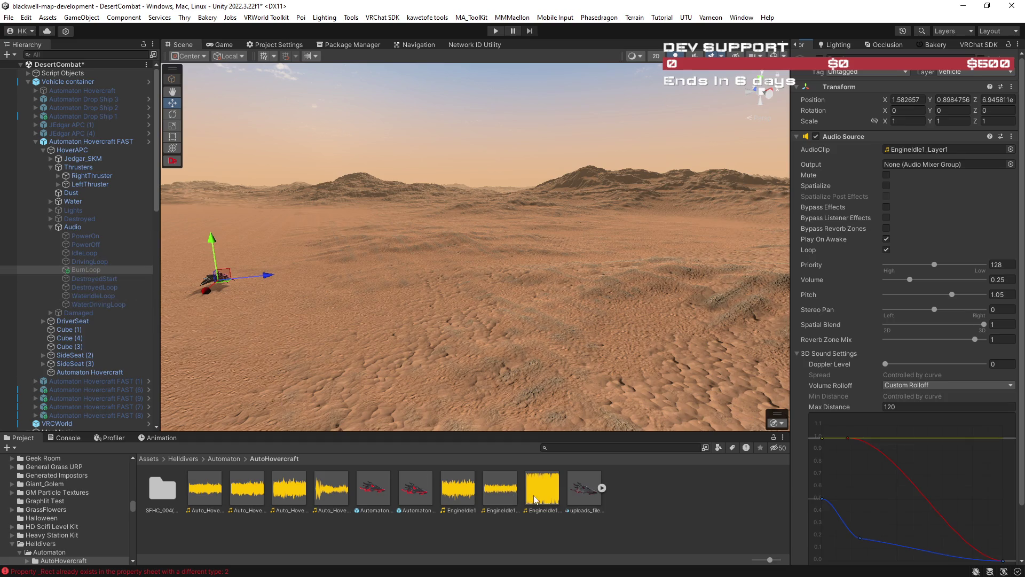
mouse_move(462, 492)
mouse_down()
mouse_move(942, 144)
mouse_move(950, 151)
mouse_move(750, 310)
mouse_move(655, 2)
mouse_up()
Step: Preview the hovercraft sounds and assign Auto_HovercraftMoveRIPPER as DrivingLoop's audio clip
click(101, 261)
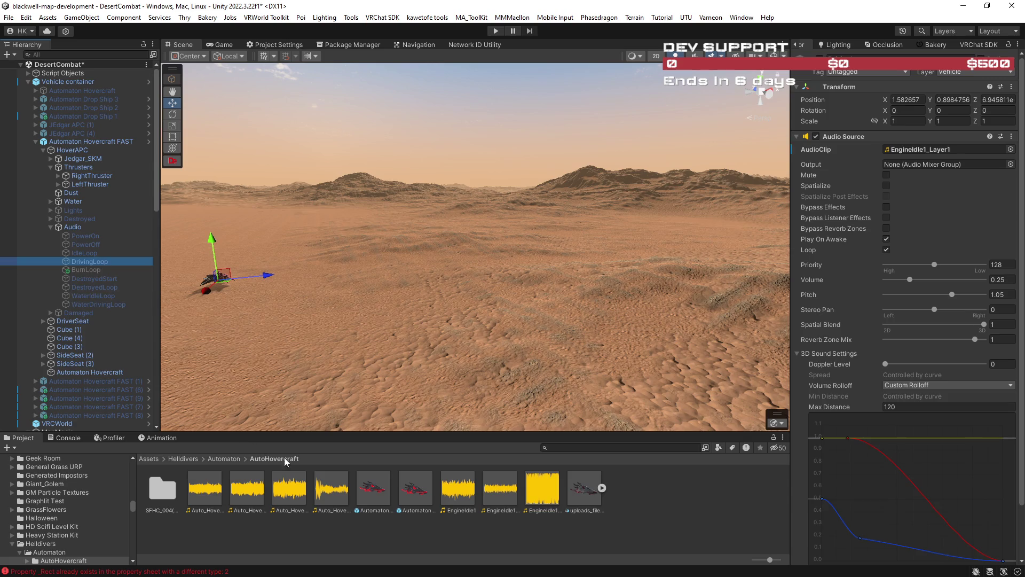
click(291, 498)
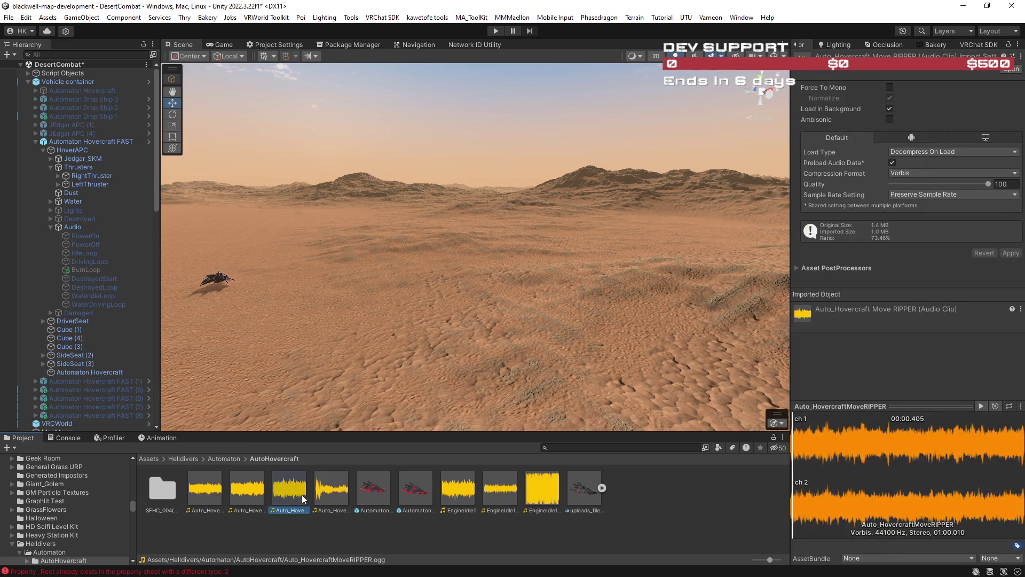
click(247, 490)
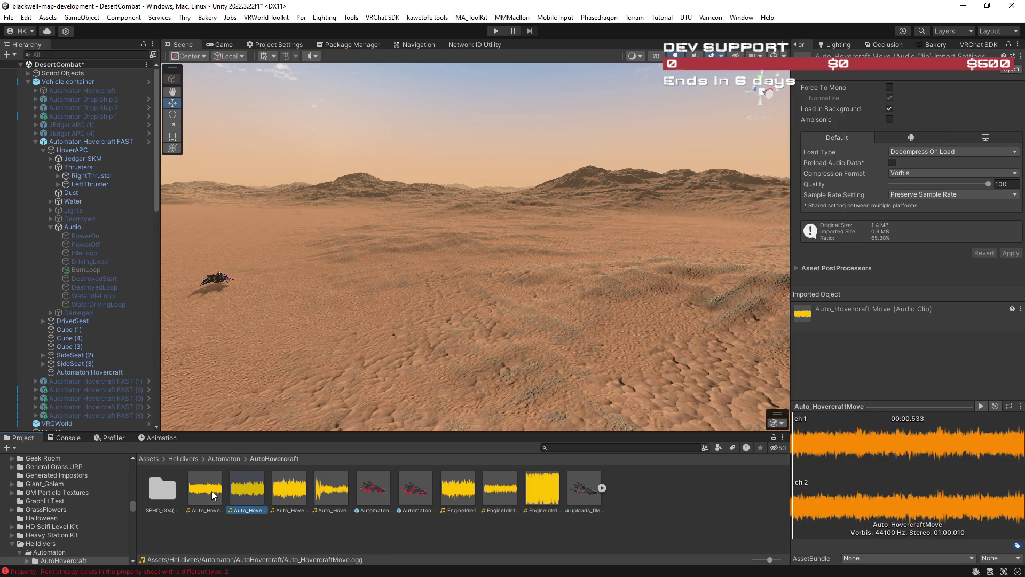
click(212, 491)
click(327, 496)
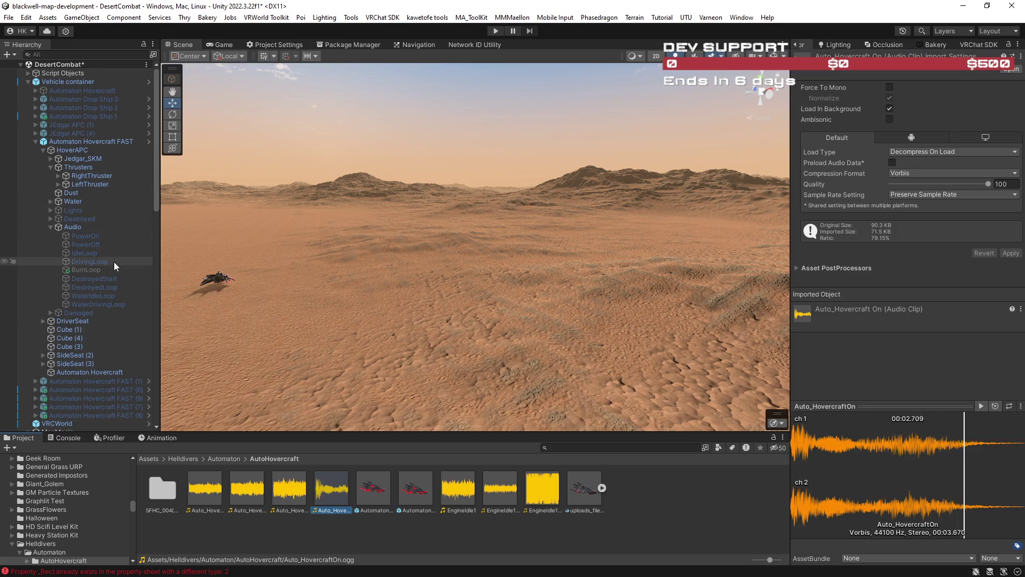
click(95, 261)
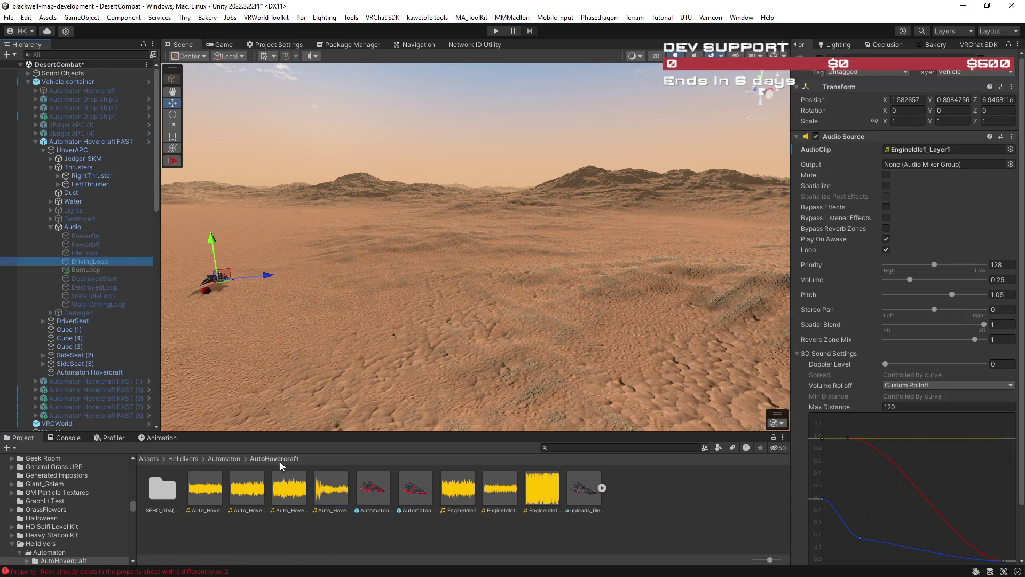
mouse_move(297, 493)
mouse_down()
mouse_move(793, 273)
mouse_move(936, 153)
mouse_up()
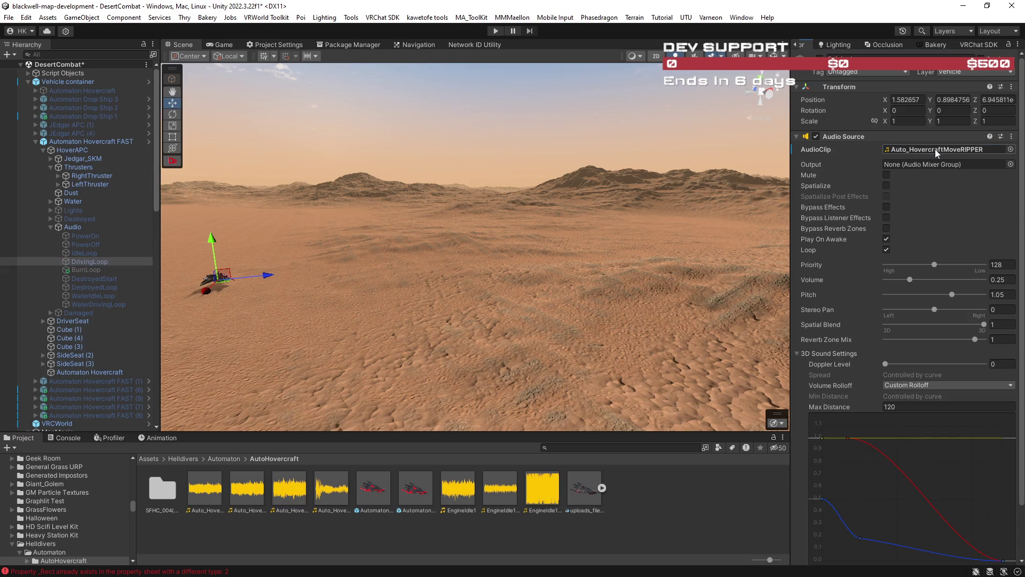
mouse_move(572, 304)
mouse_down()
mouse_move(540, 316)
mouse_move(525, 307)
mouse_up()
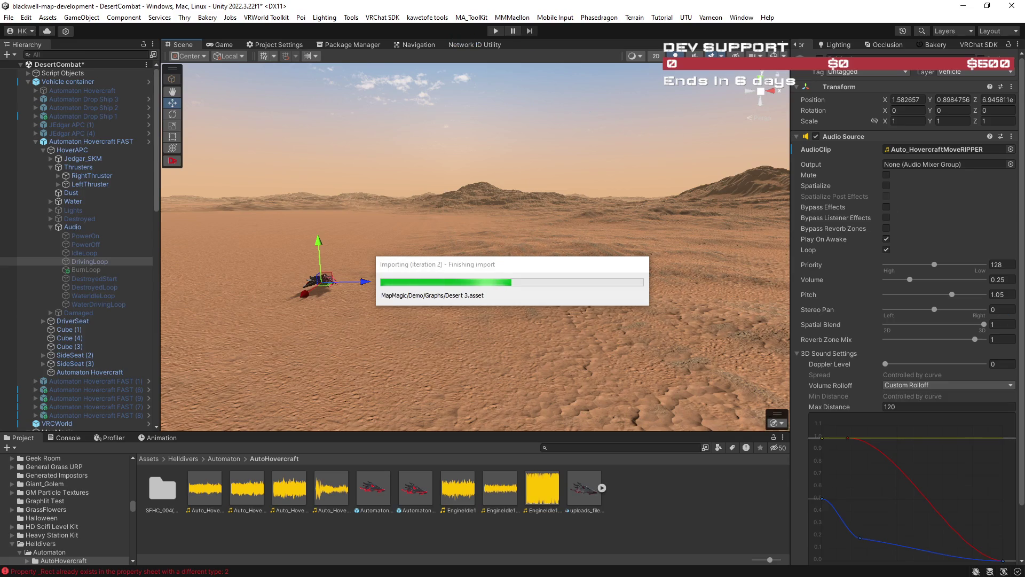
Step: Save the scene, show the MapMagic Graph, and enter Play mode
key(ctrl+s)
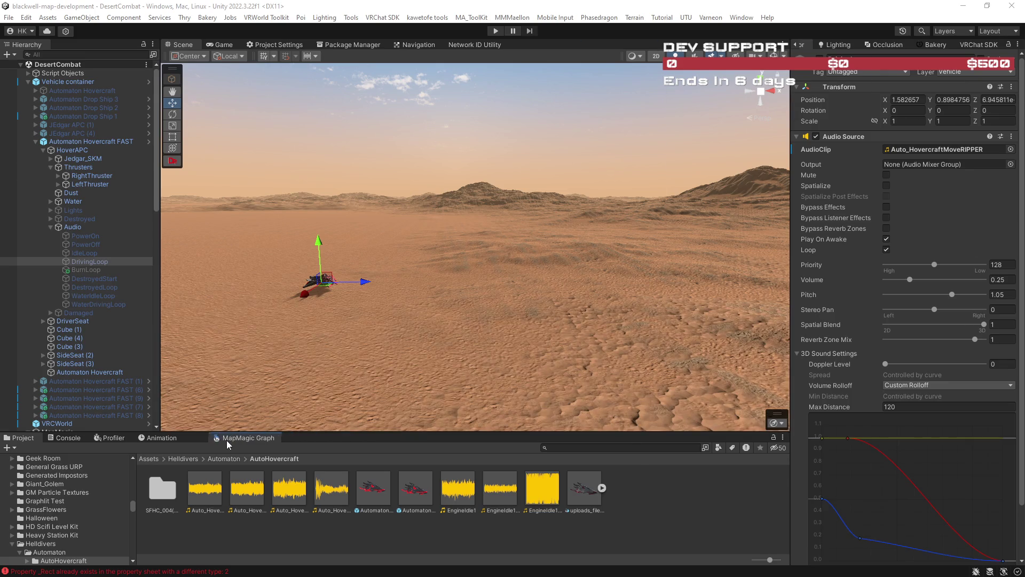
click(240, 444)
click(495, 30)
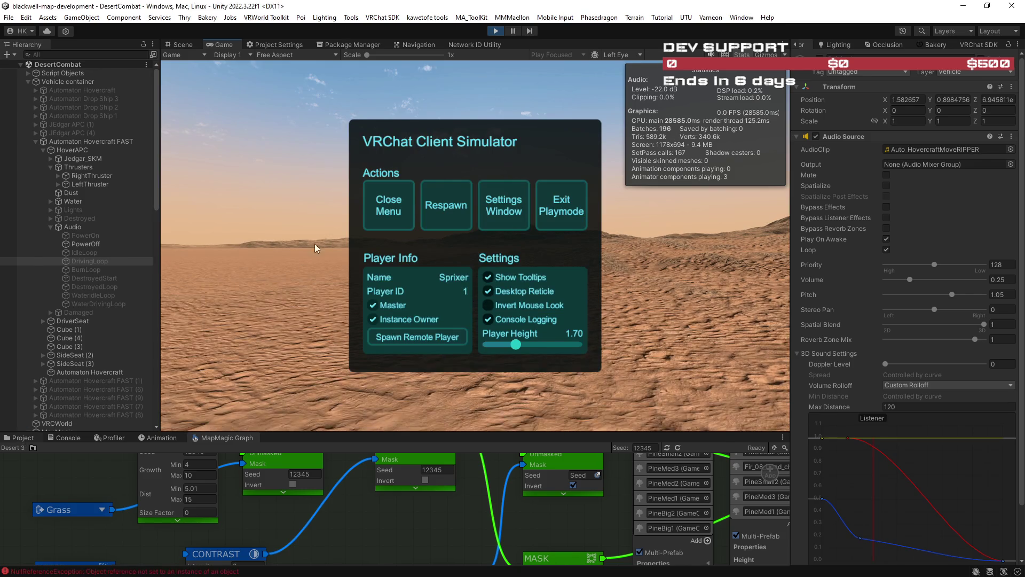
Step: Close the Client Simulator menu, walk to the red hovercraft and enter its driver seat
click(24, 438)
click(387, 212)
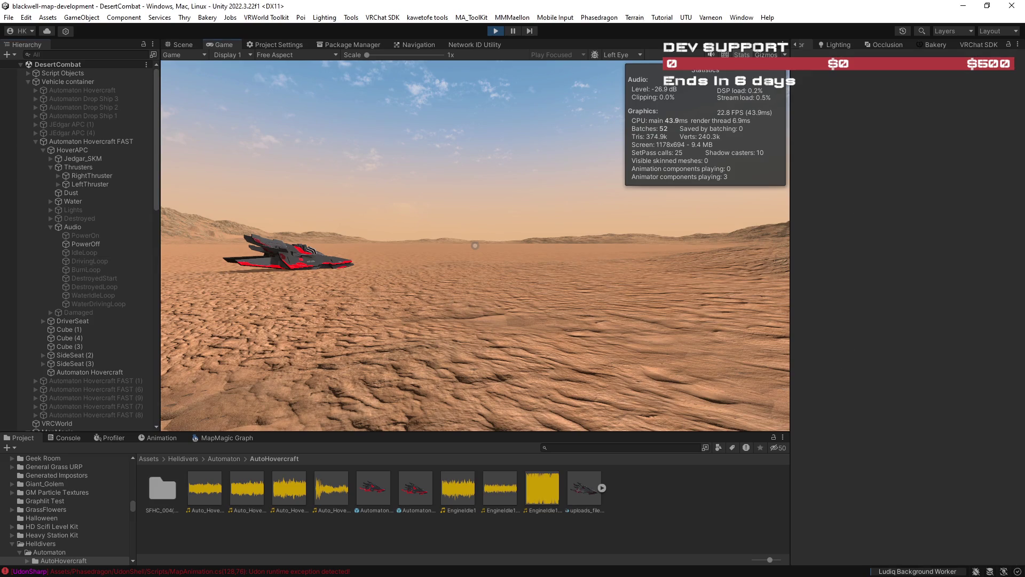
key(w)
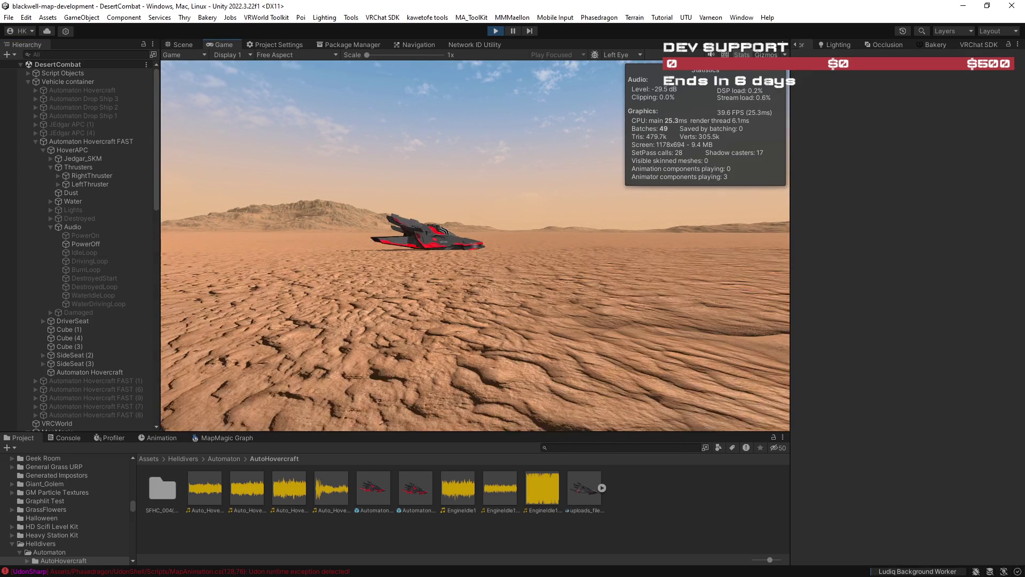
key(w)
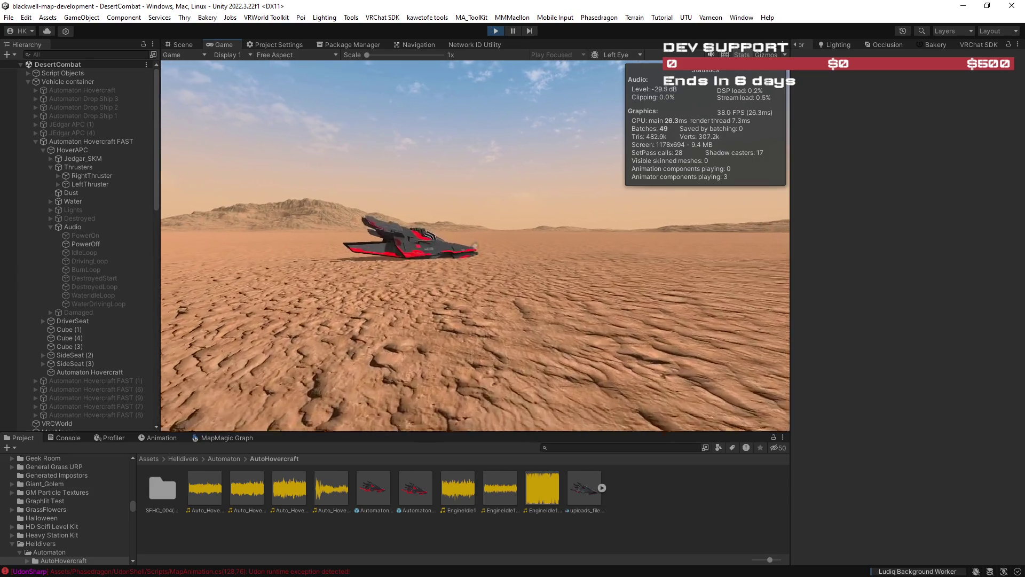
key(w)
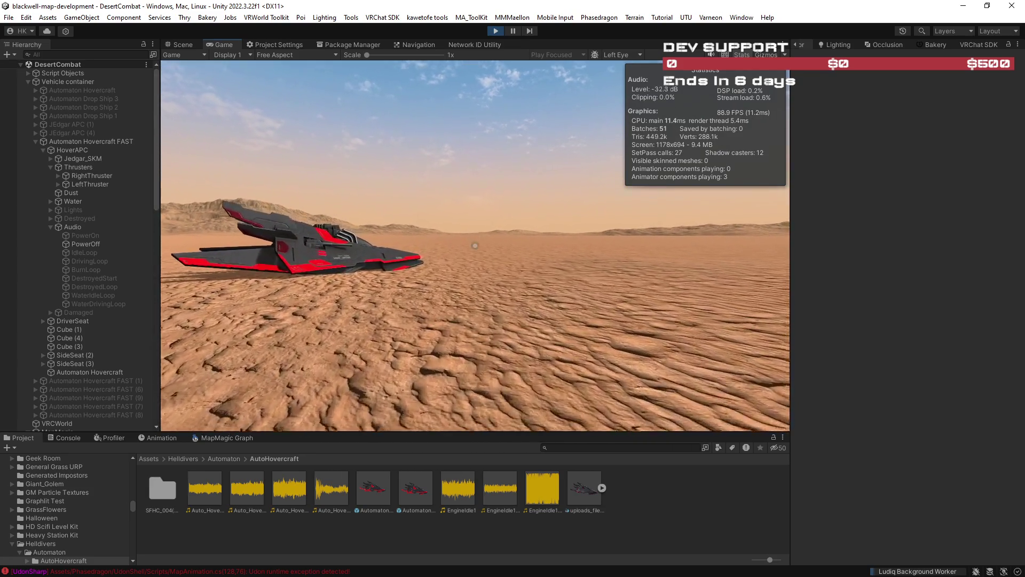
key(w)
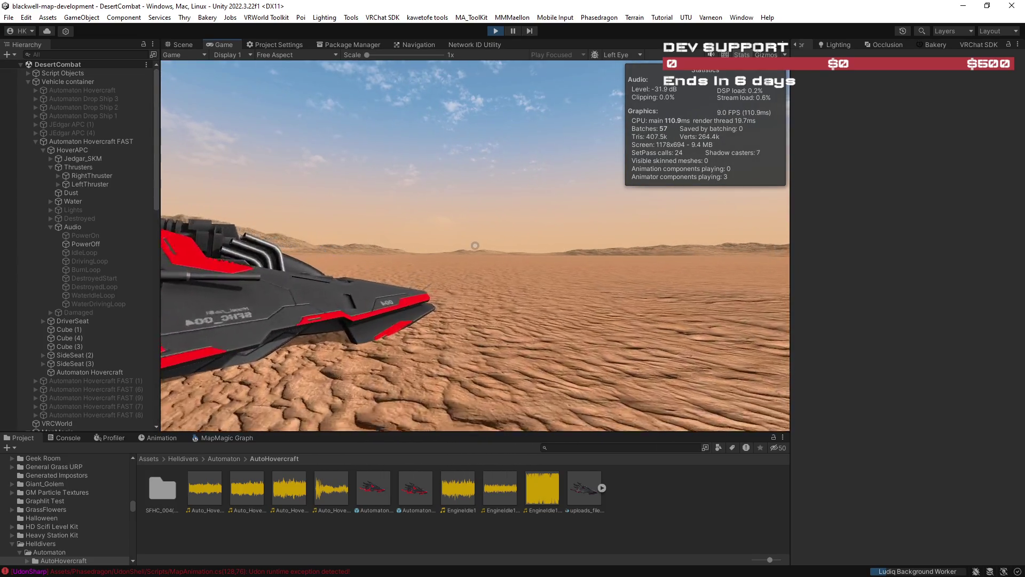
key(Escape)
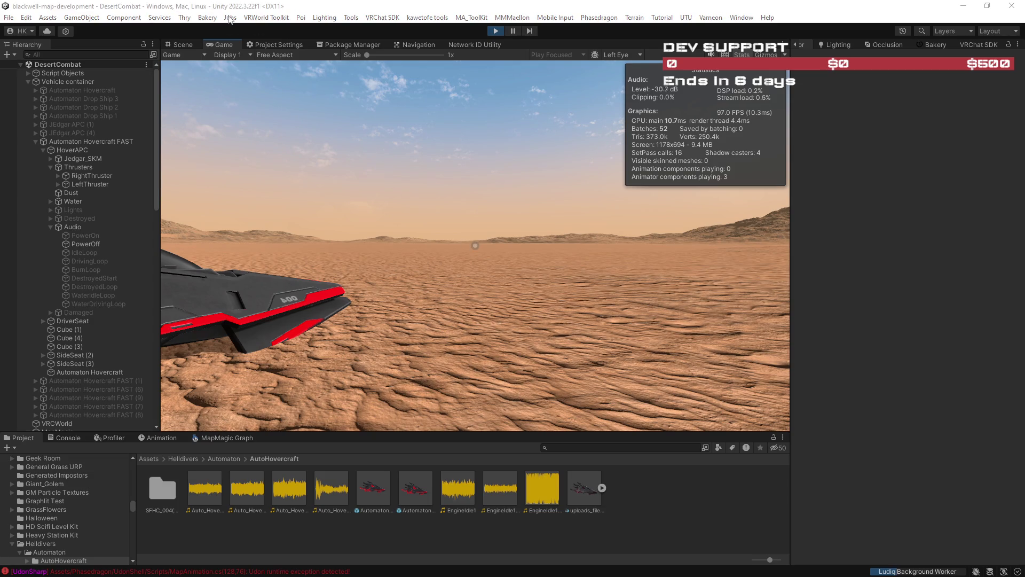
click(226, 45)
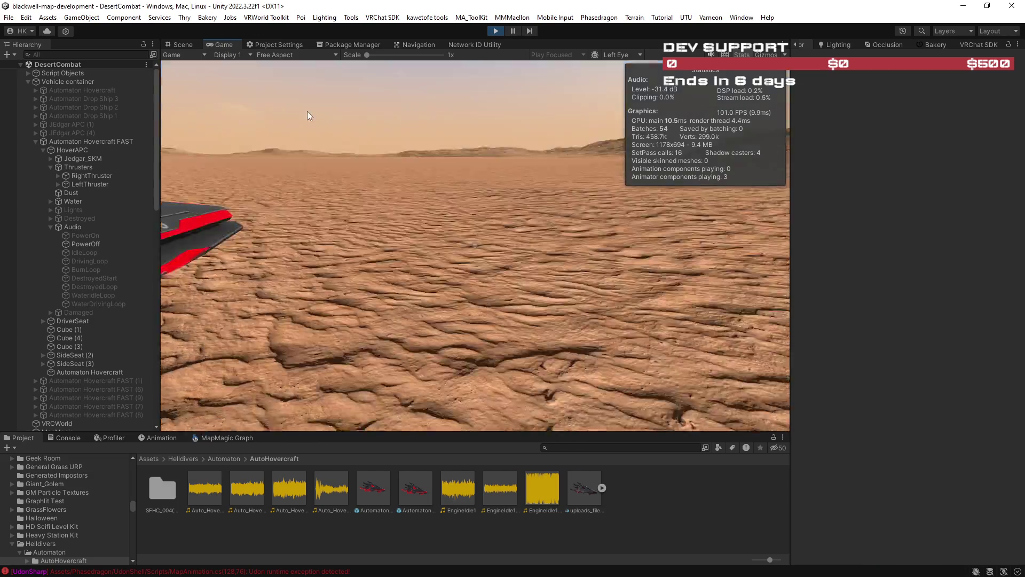
click(307, 111)
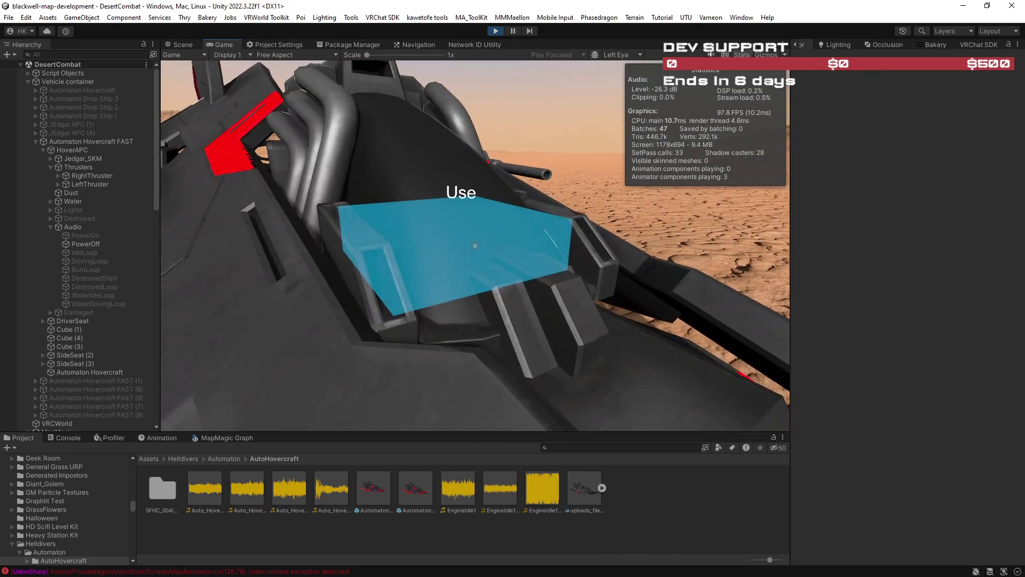
click(476, 245)
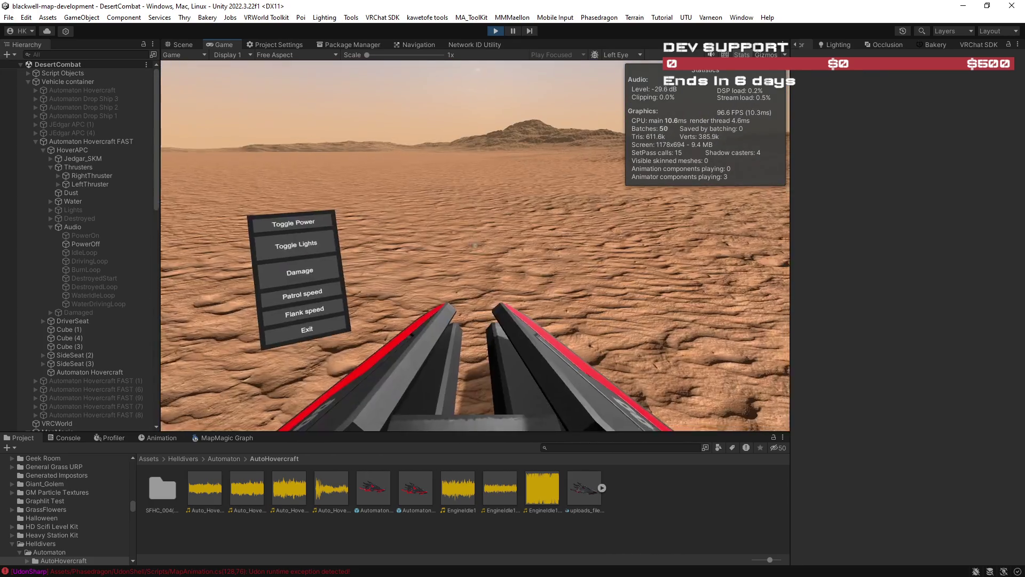
Step: Power on the hovercraft and inspect the HoverAPC and Automaton Hovercraft FAST components
click(475, 246)
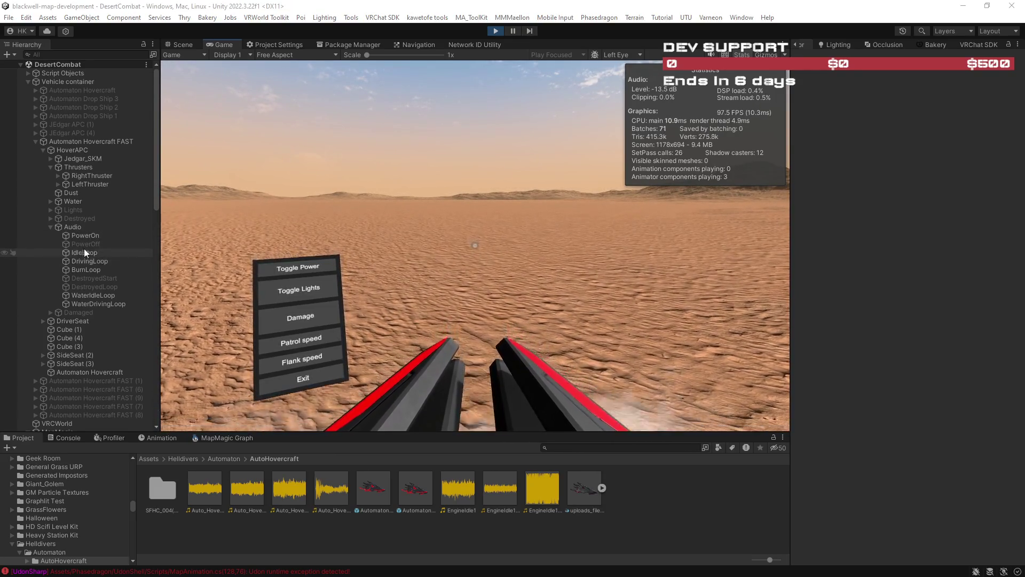
click(74, 150)
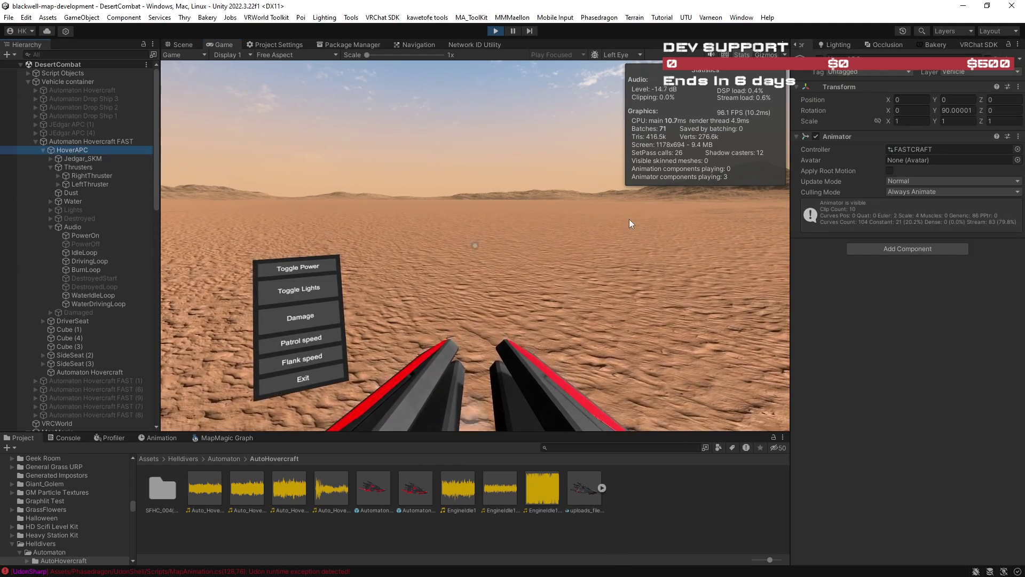
click(113, 141)
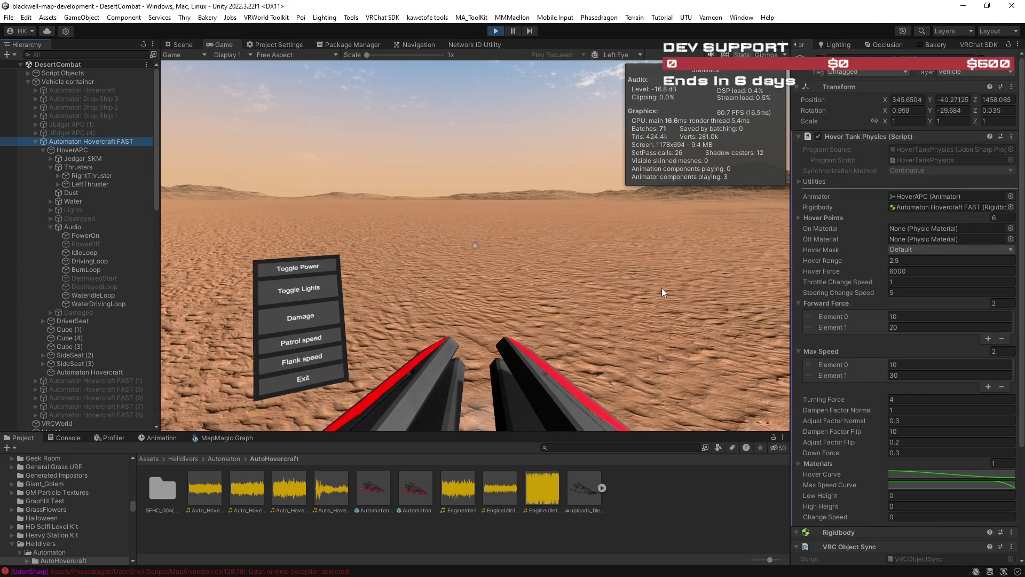
click(670, 285)
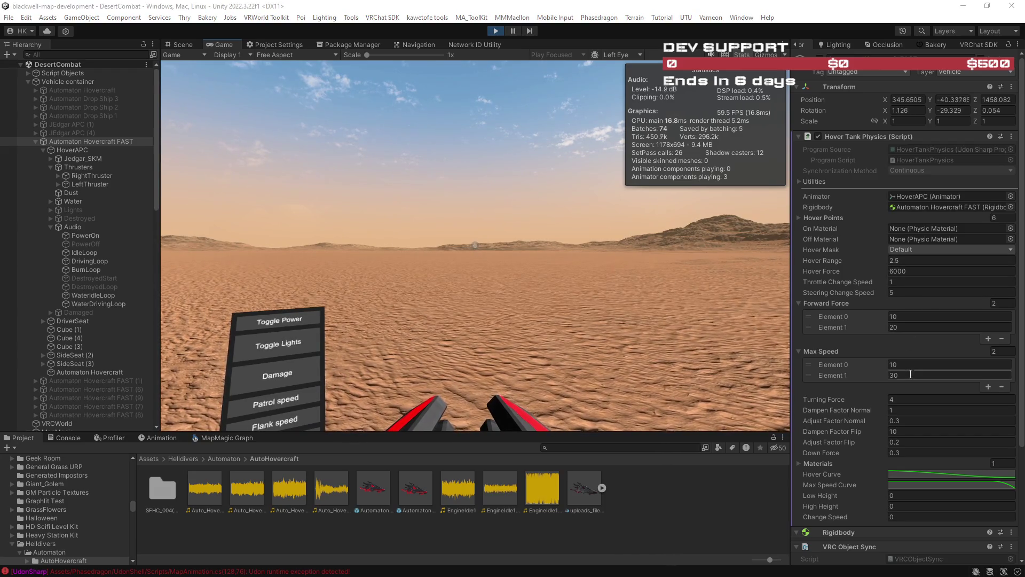
scroll(957, 430, down, 5)
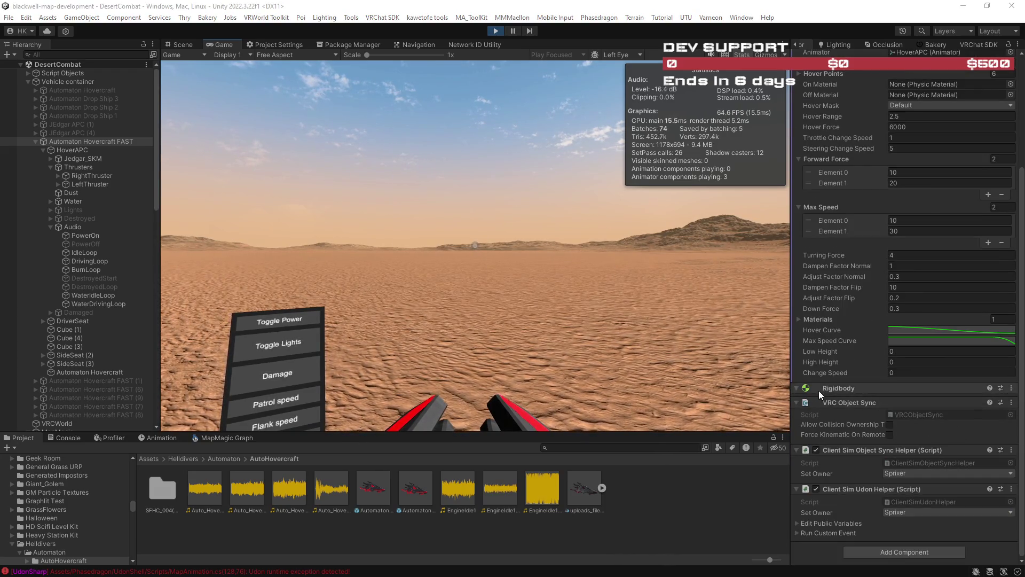
Step: Set the hovercraft's Rigidbody drag to 2, Max Speed Element 1 to 300, Forward Force Element 1 to 150
click(100, 141)
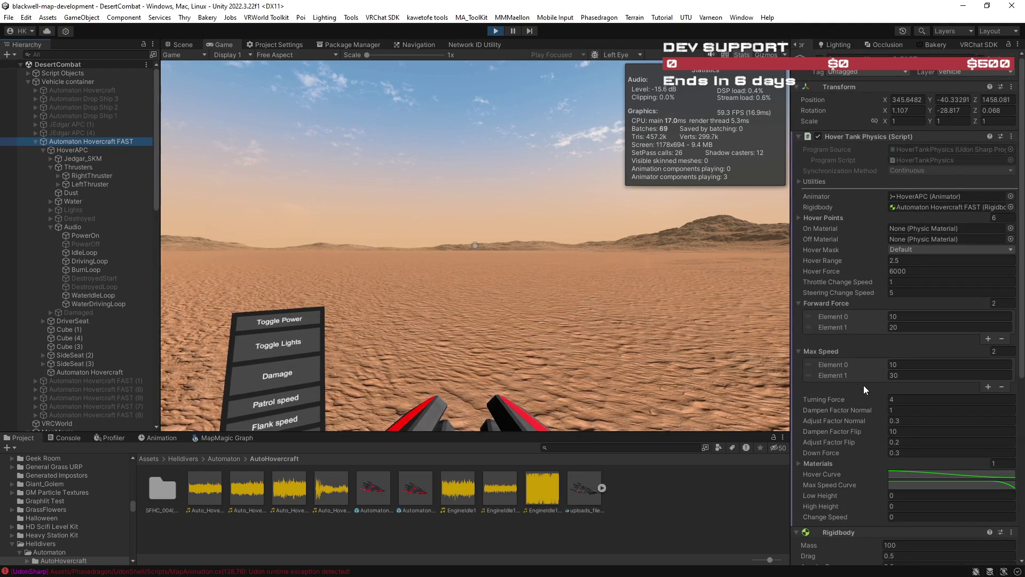
scroll(870, 386, down, 6)
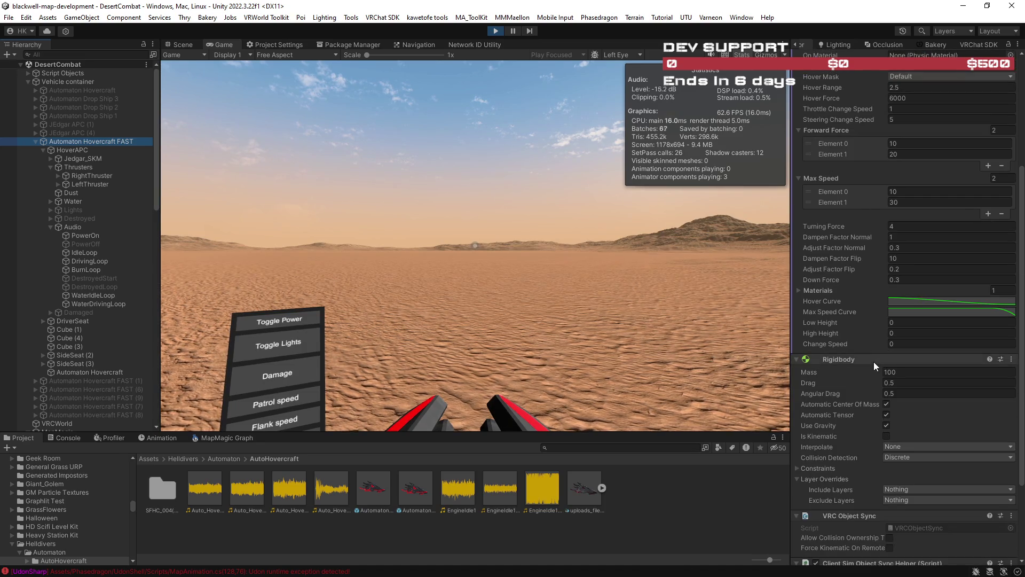
scroll(870, 387, down, 2)
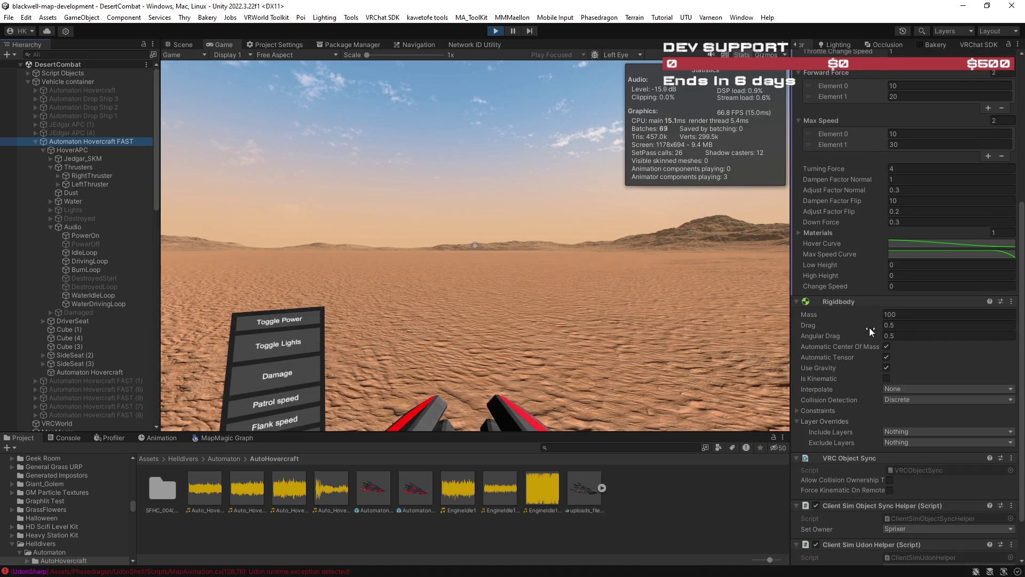
click(905, 326)
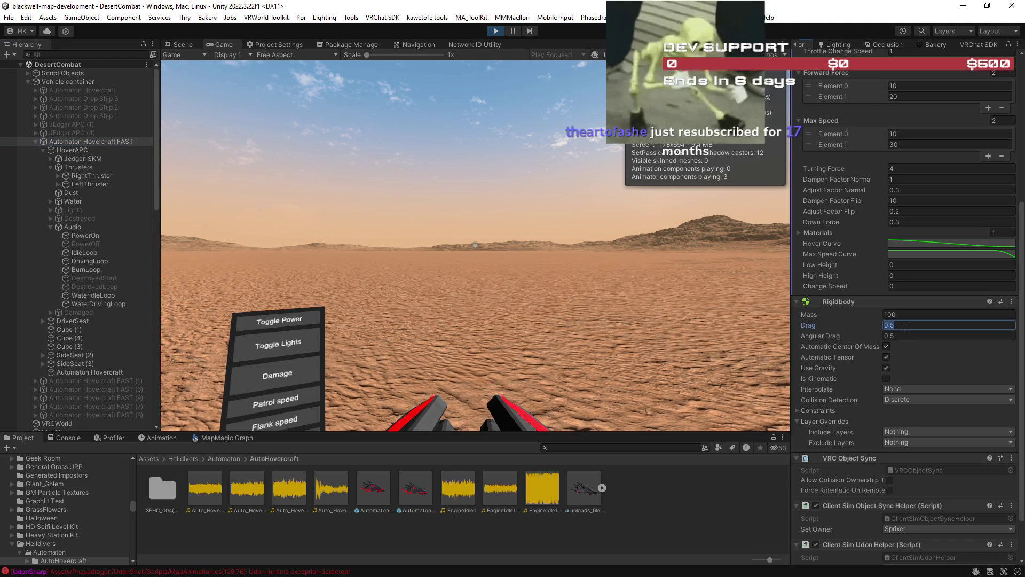
text(2)
scroll(899, 328, up, 6)
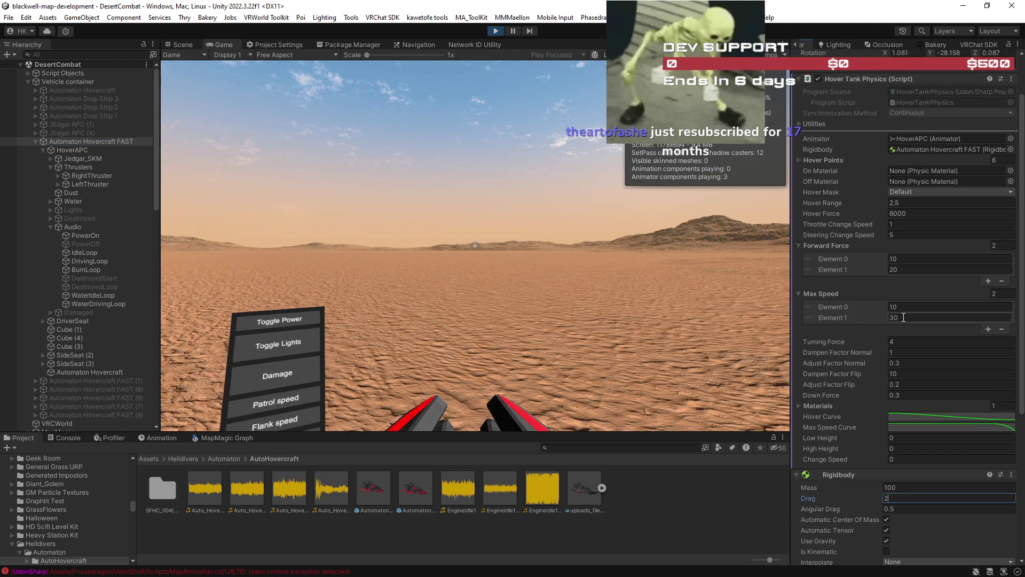
click(902, 317)
text(0)
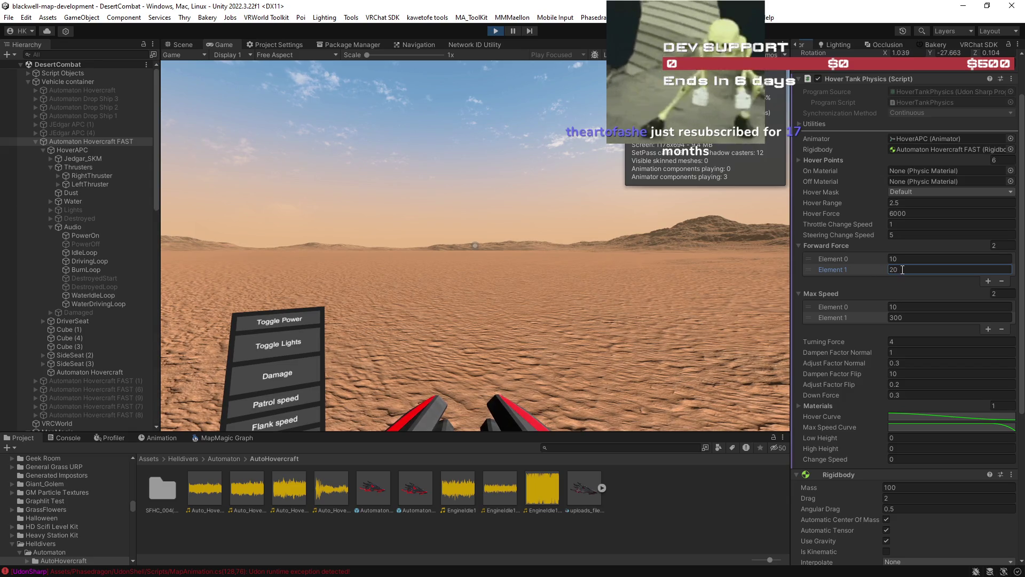
text(15)
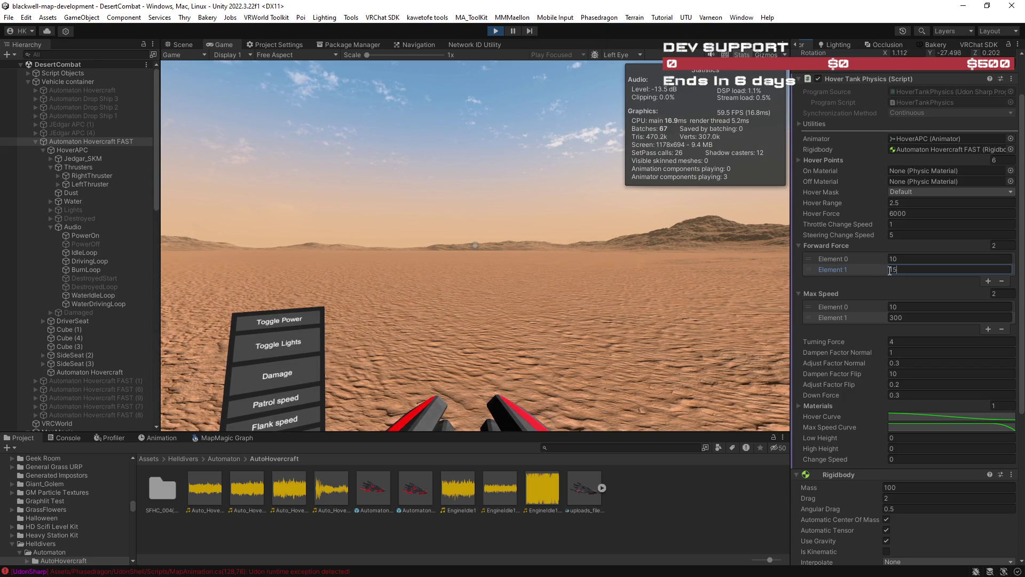
click(557, 301)
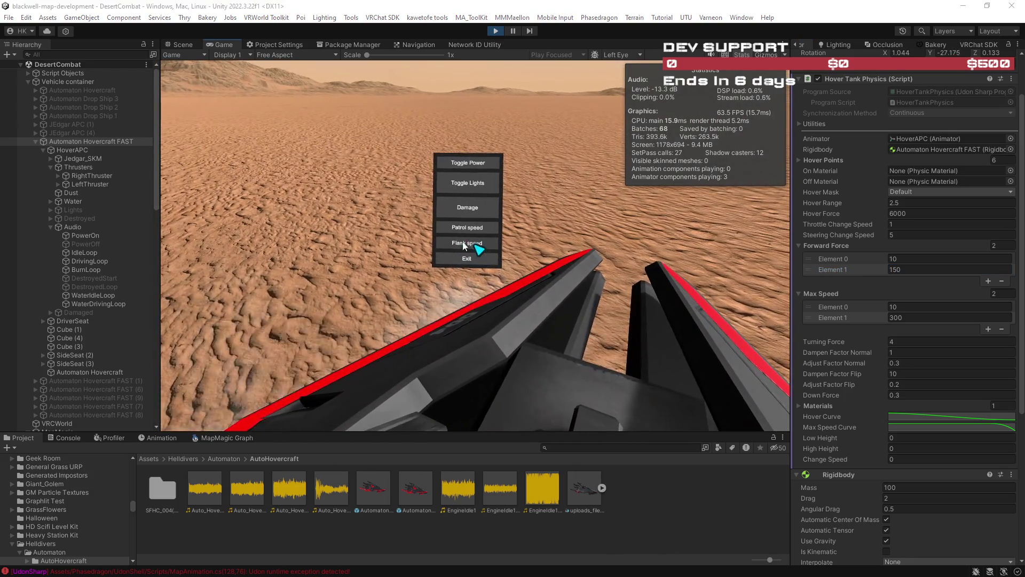
Step: Maximize the Game view, drive the hovercraft across the desert, then restore the layout
double_click(227, 44)
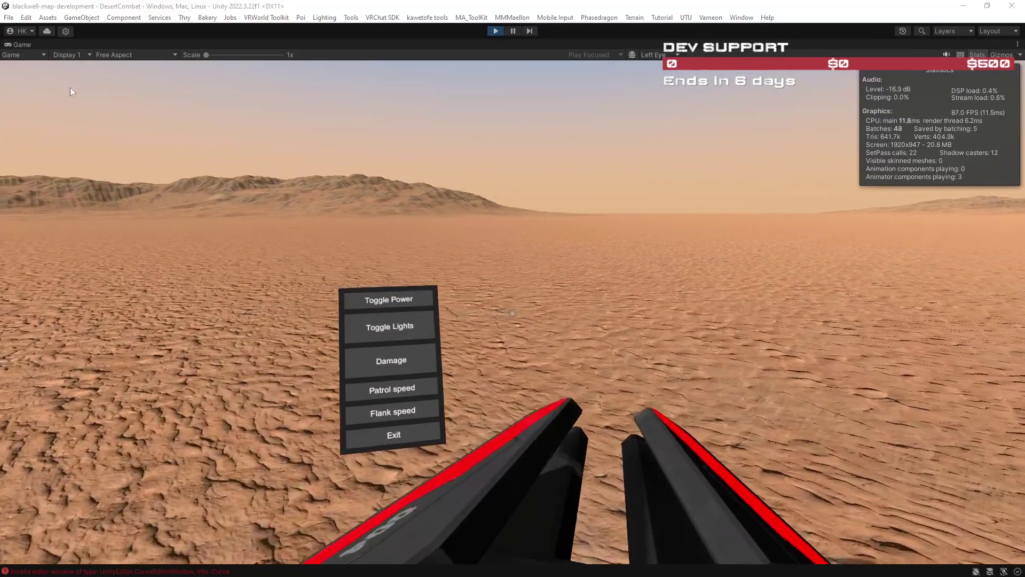
double_click(15, 44)
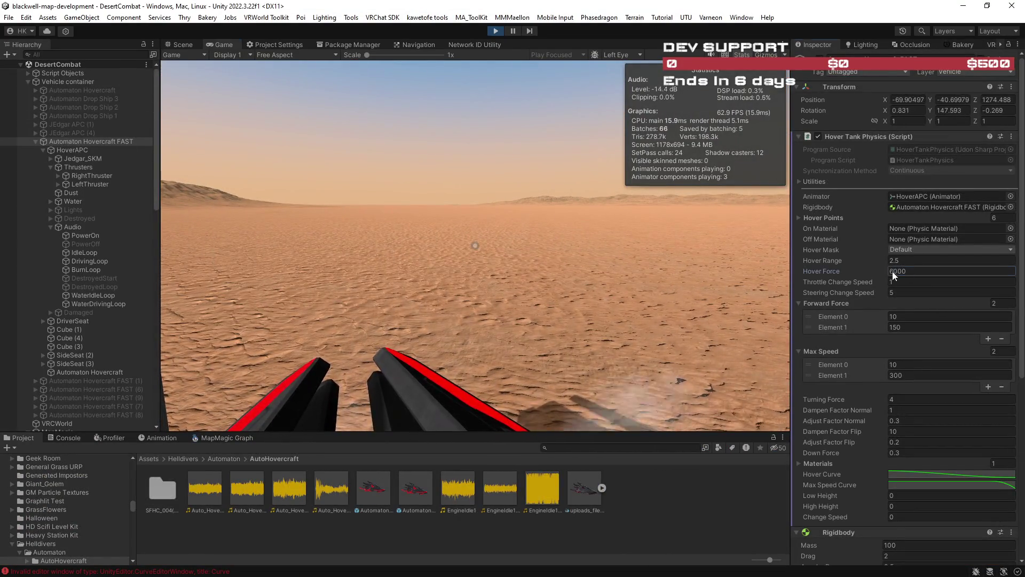
Step: Set the hovercraft's Rigidbody drag back to 1 while the game runs
text(15)
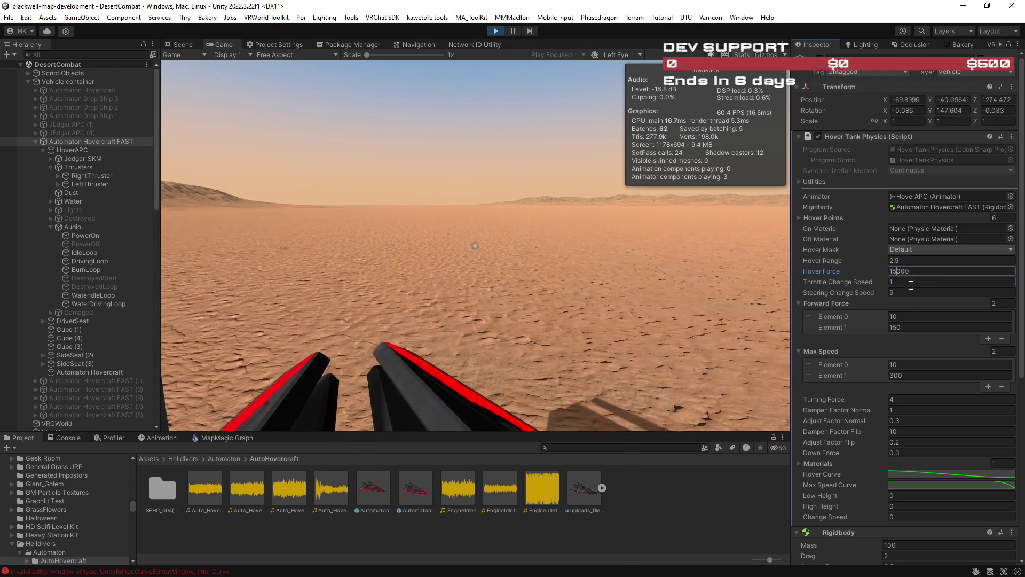
scroll(935, 355, down, 3)
scroll(934, 354, down, 7)
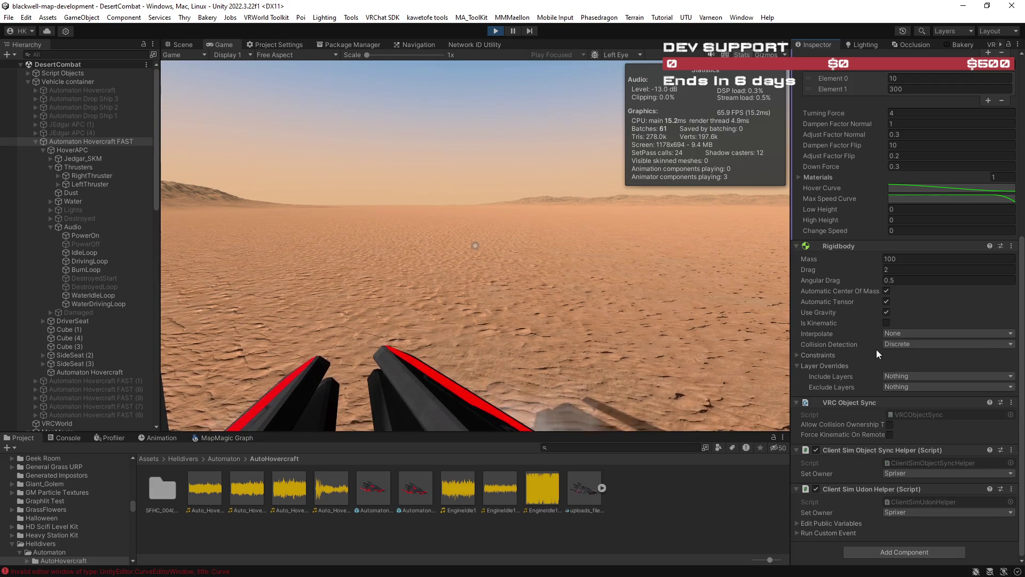
scroll(885, 278, up, 1)
click(894, 297)
click(881, 298)
text(1)
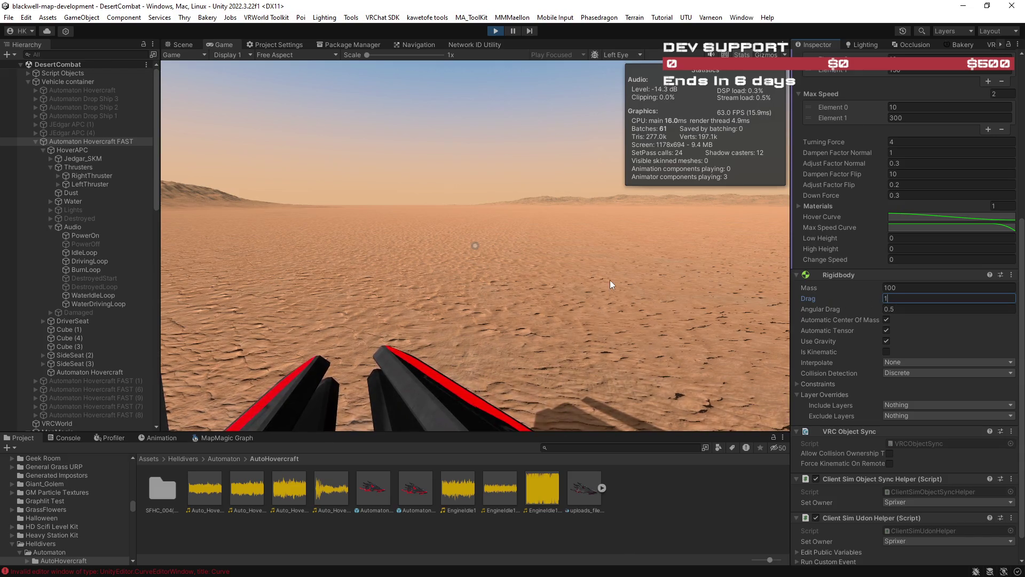
click(549, 279)
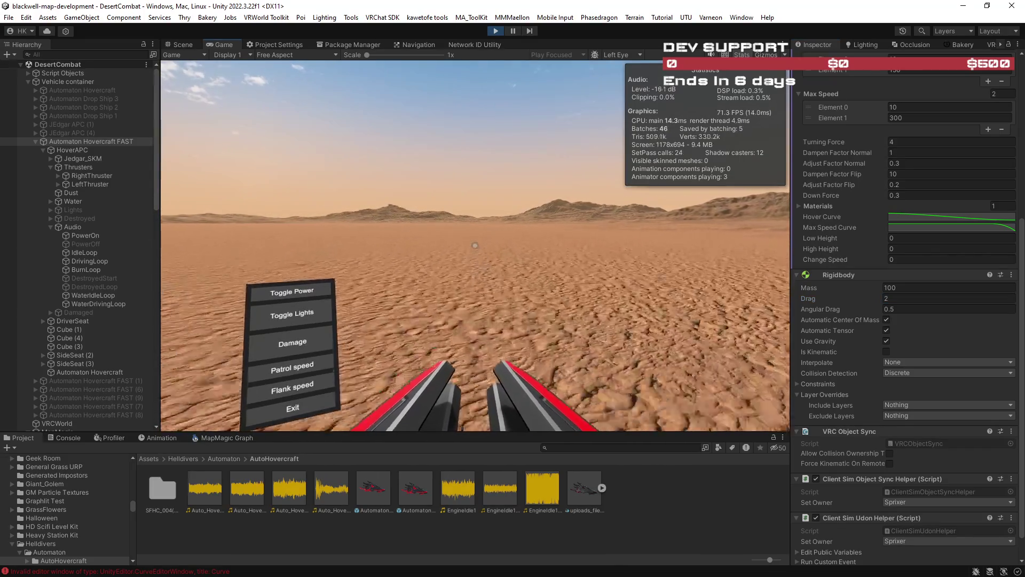
Step: Raise Max Speed Element 1 to 400 and maximize the running Game view
click(892, 118)
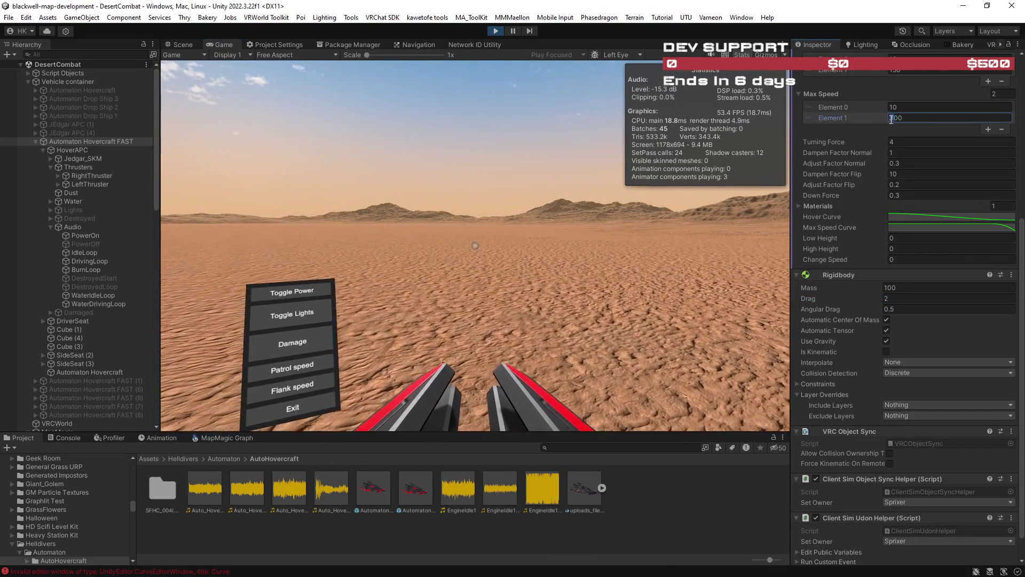
text(4)
scroll(897, 134, up, 2)
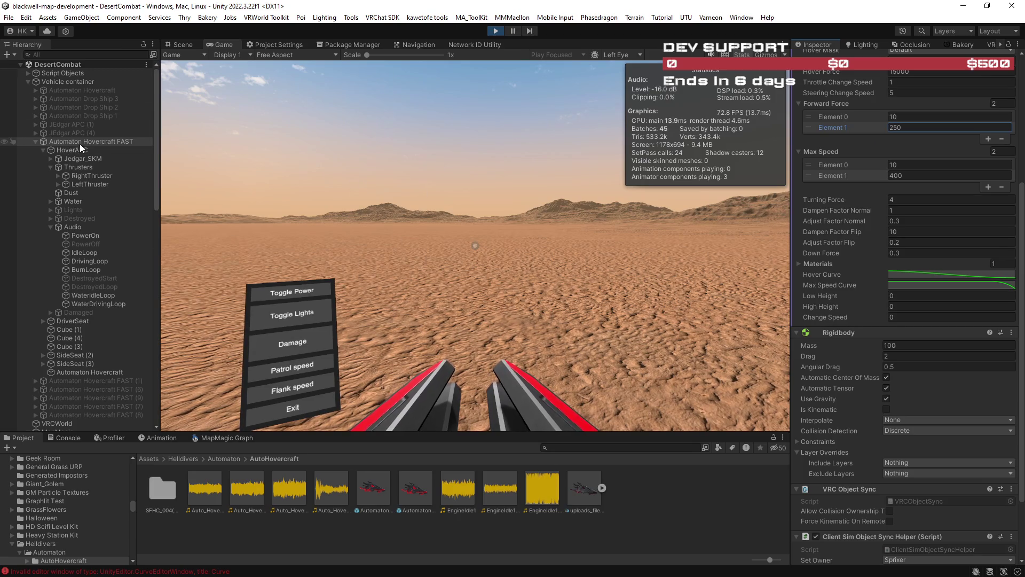
double_click(226, 44)
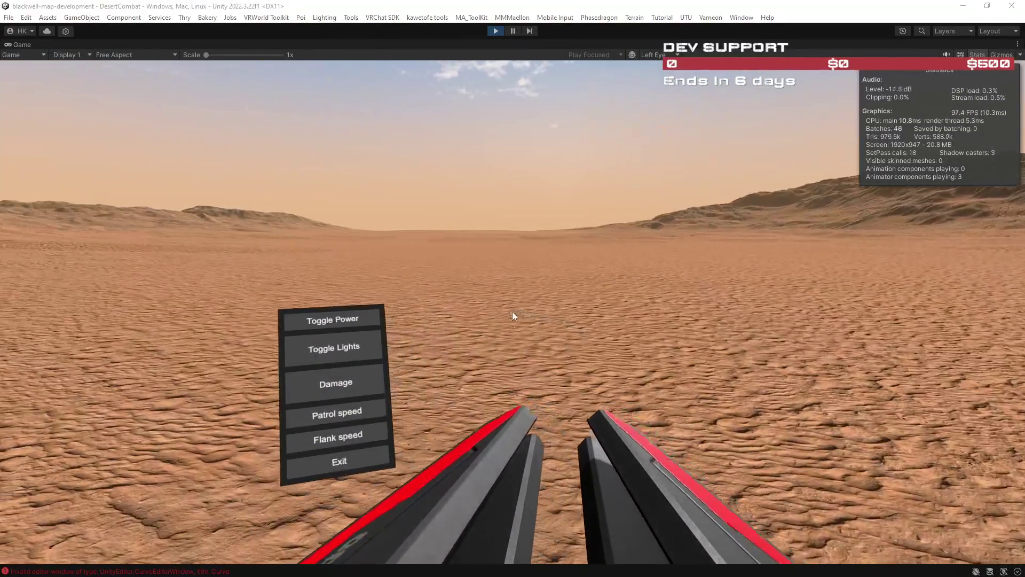
Step: Restore the editor layout, turn the camera toward the hovercraft, and switch to the Scene view
double_click(19, 42)
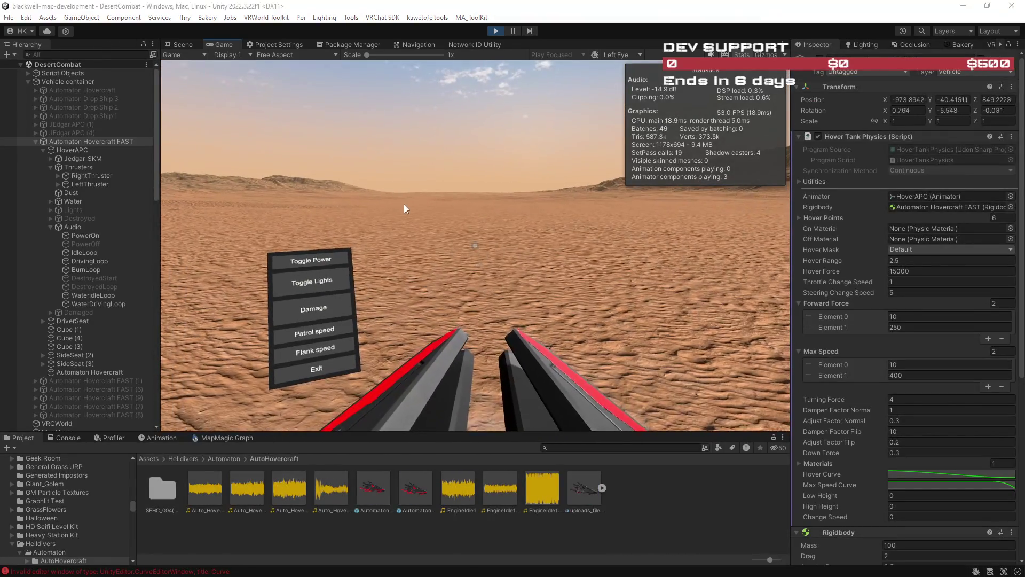
drag(224, 45, 258, 60)
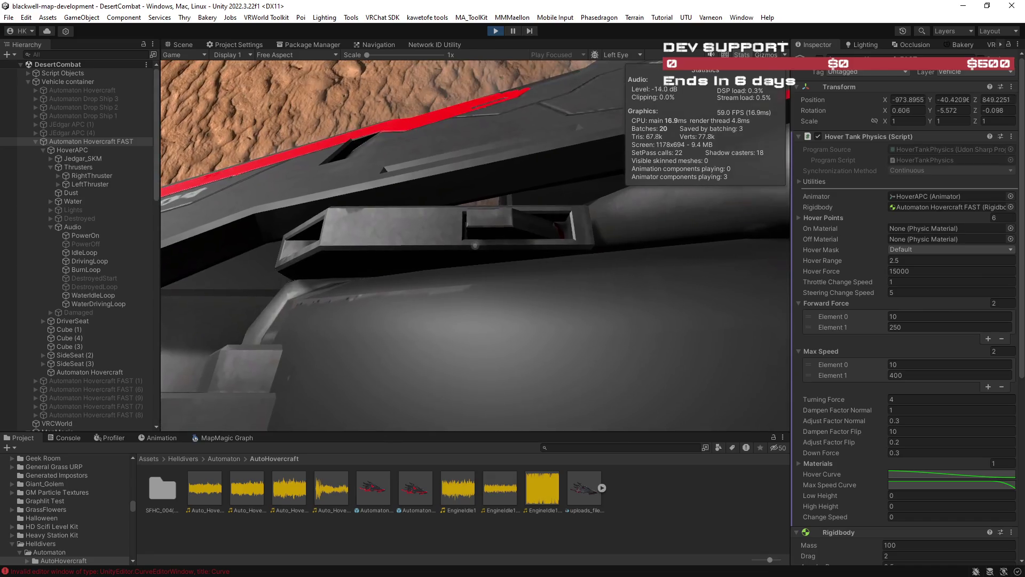
key(ctrl+1)
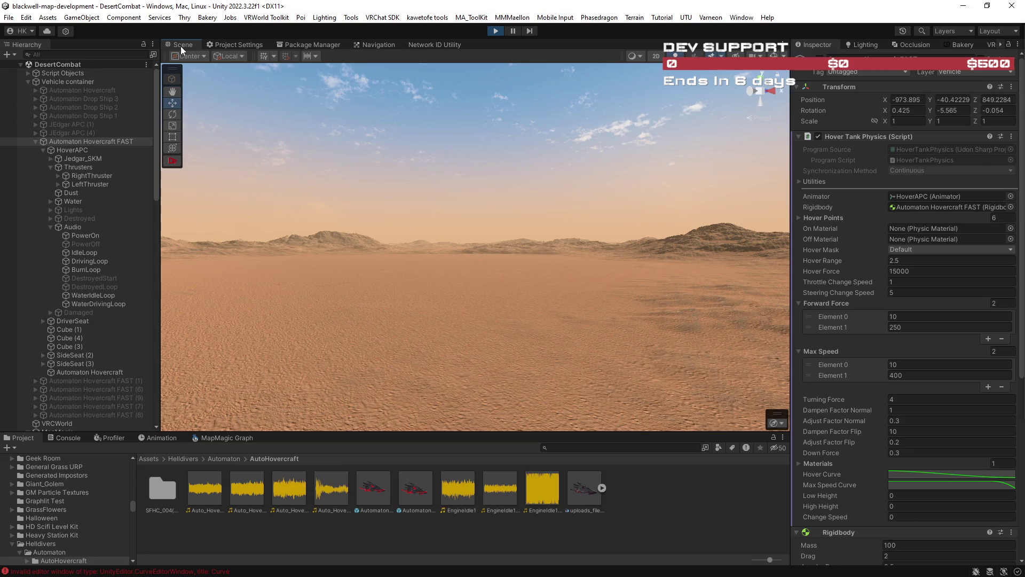
Step: Frame the Jedgar_SKM hovercraft body from a high angle and maximize the Scene view
click(109, 142)
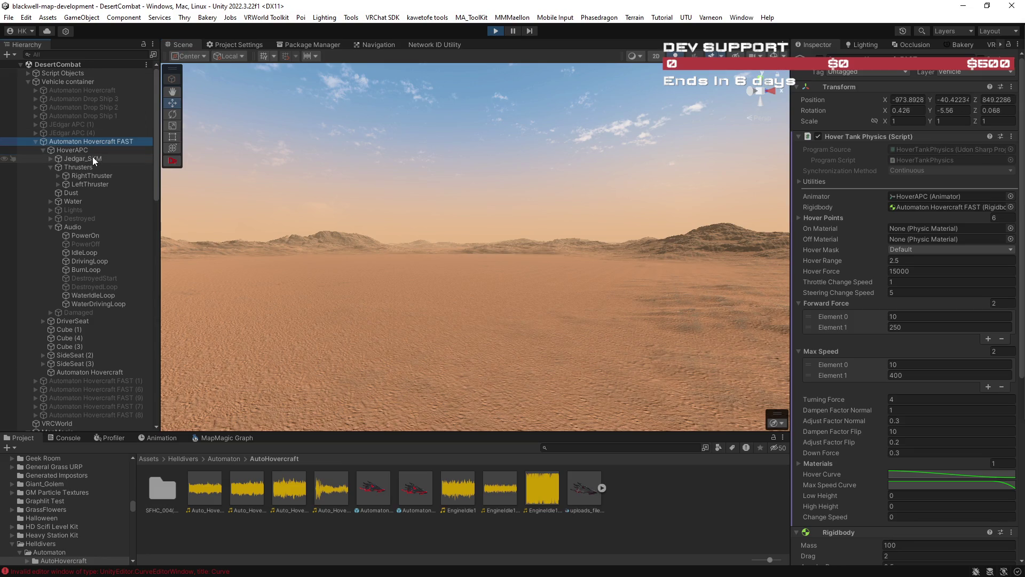
click(94, 158)
key(f)
drag(643, 262, 329, 372)
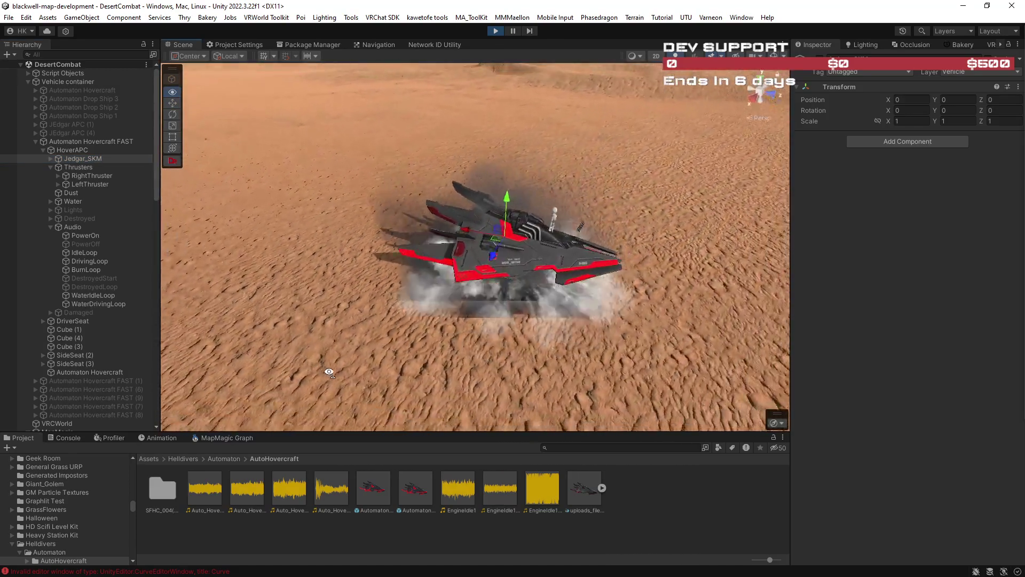
scroll(521, 306, up, 5)
scroll(521, 306, down, 3)
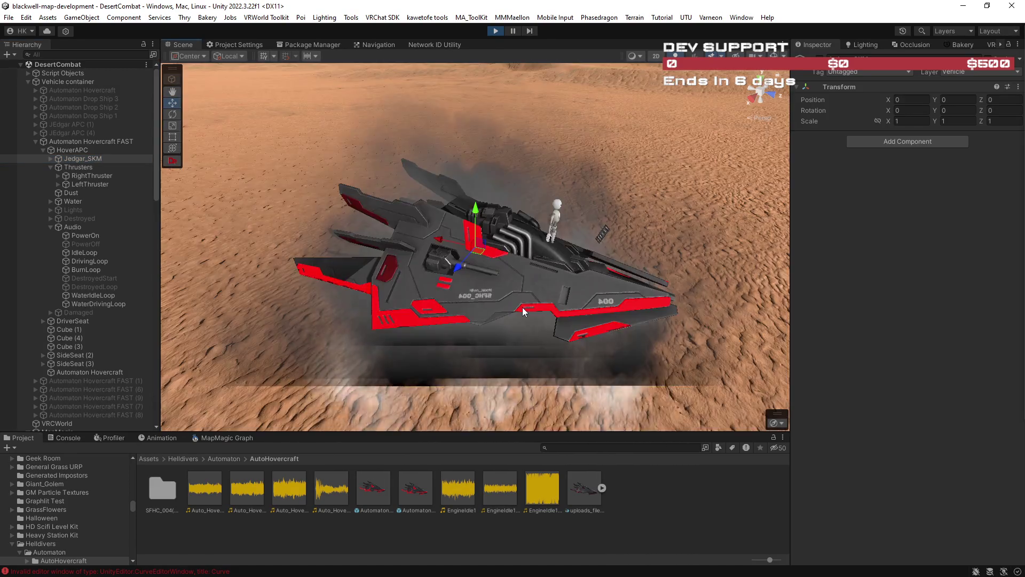
scroll(522, 312, down, 8)
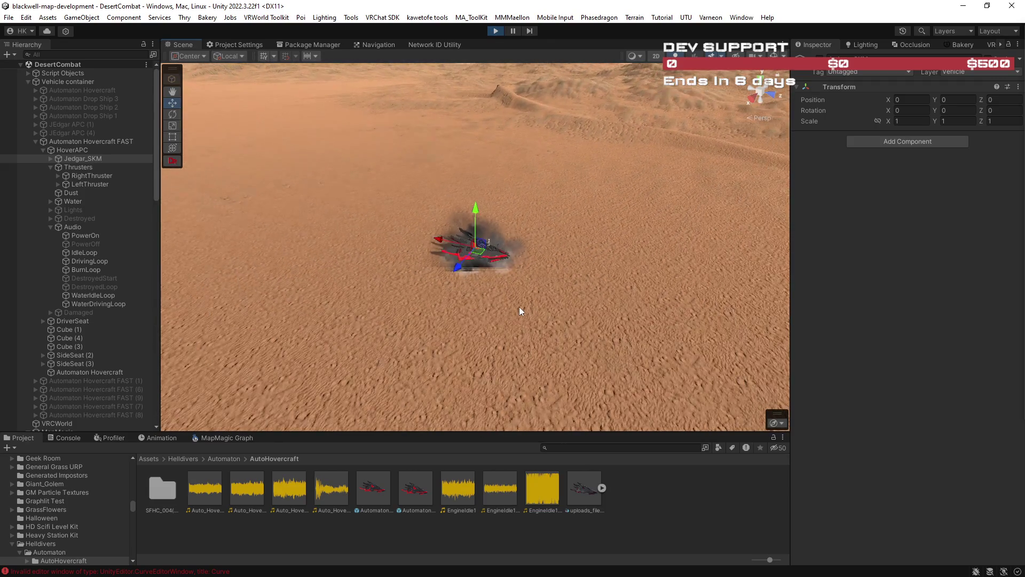
scroll(533, 336, up, 8)
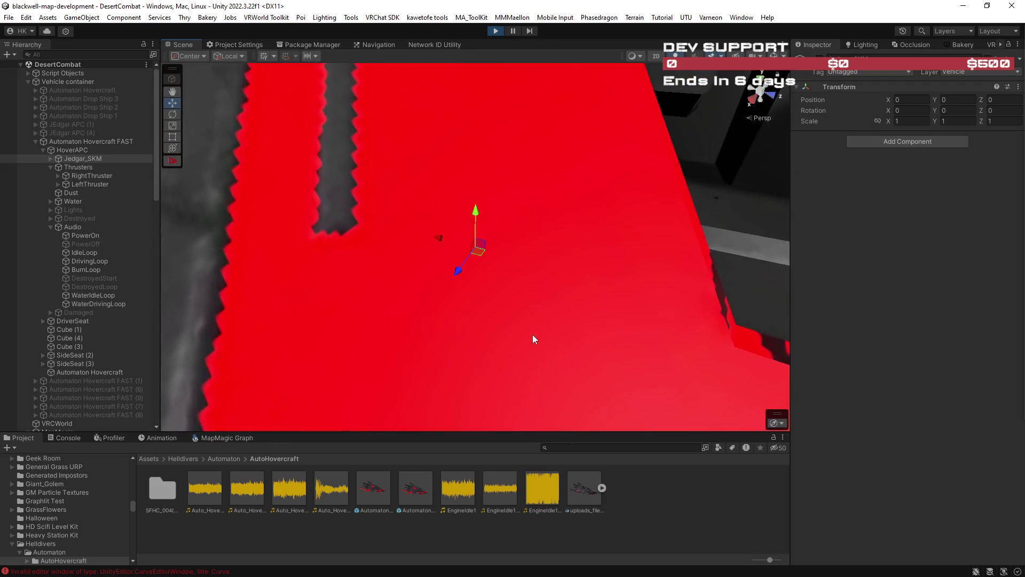
scroll(533, 334, down, 6)
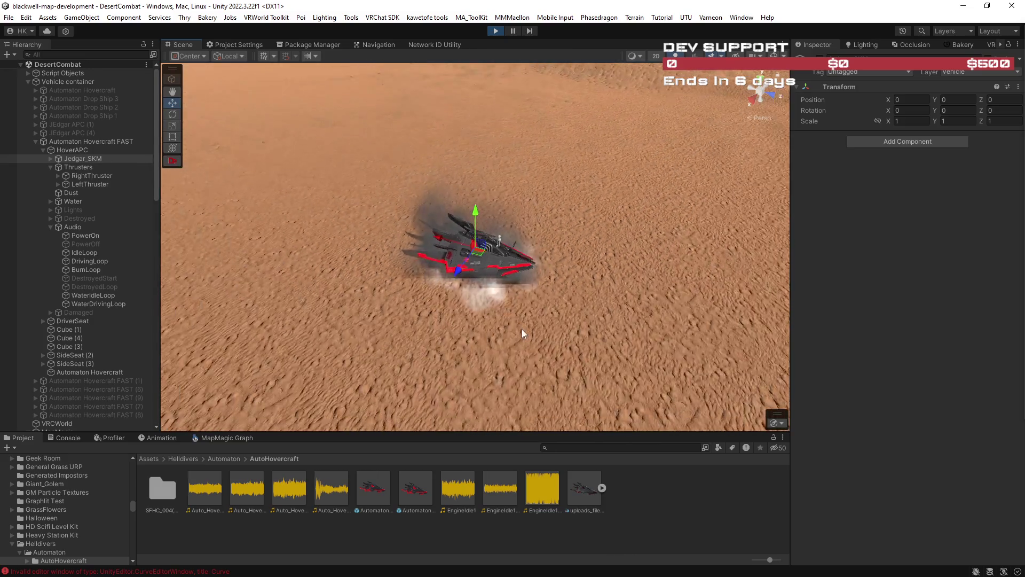
scroll(454, 261, down, 3)
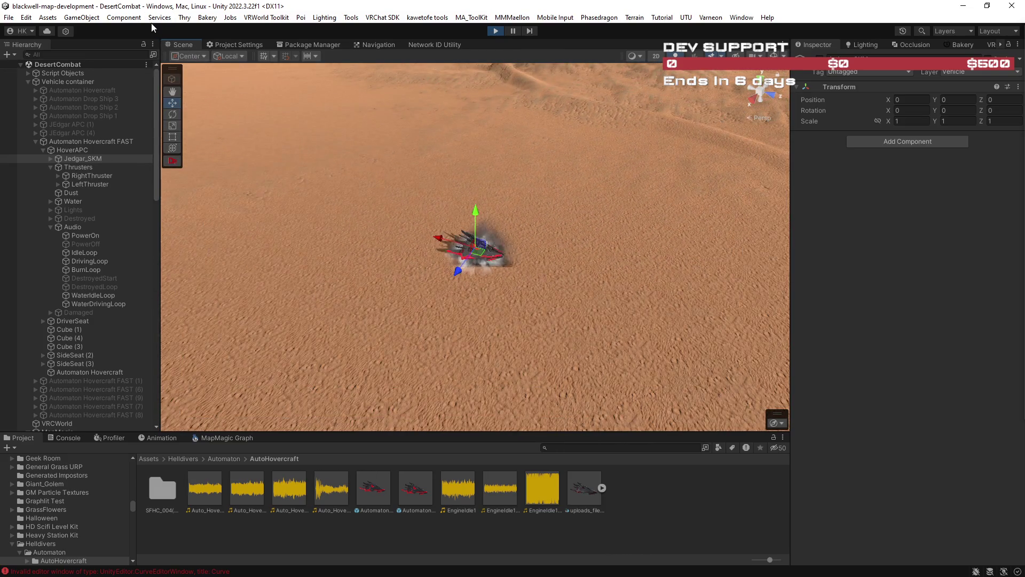
double_click(189, 47)
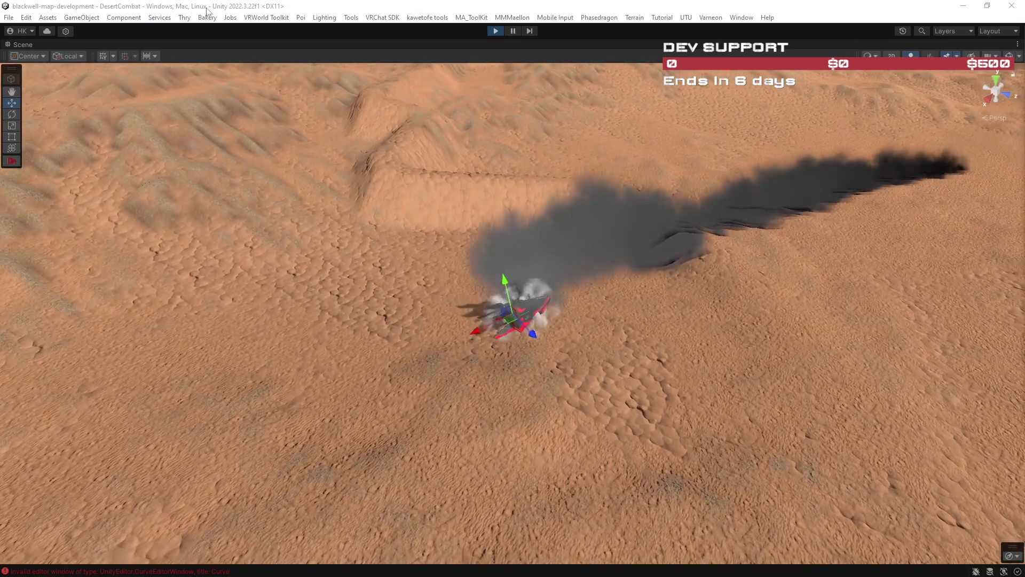
Step: Restore the editor layout with the Game view docked beside Scene, then tilt the Scene view toward the horizon
double_click(30, 43)
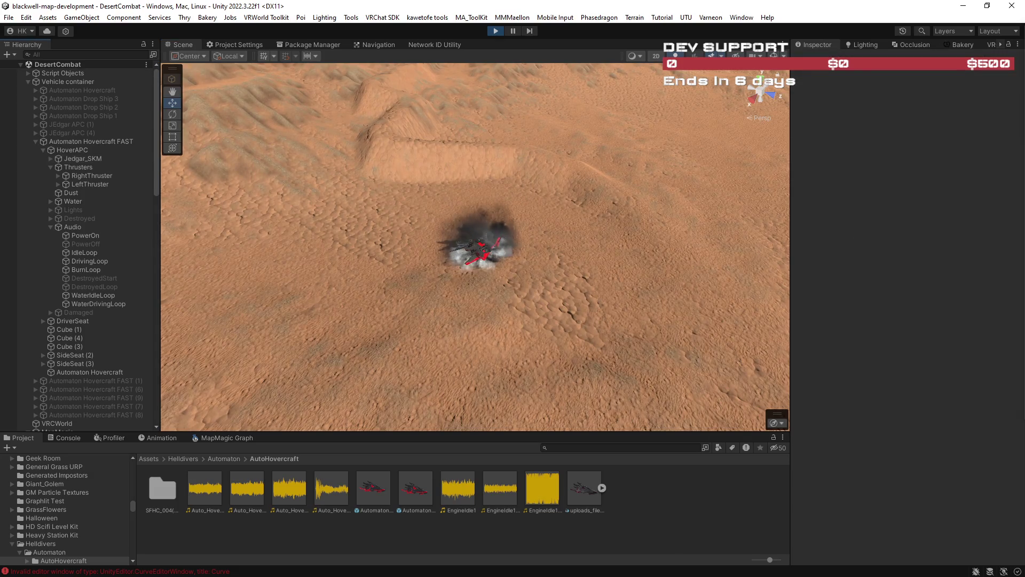
key(ctrl+2)
mouse_move(485, 115)
mouse_down()
mouse_move(78, 90)
mouse_move(251, 49)
mouse_move(216, 46)
mouse_up()
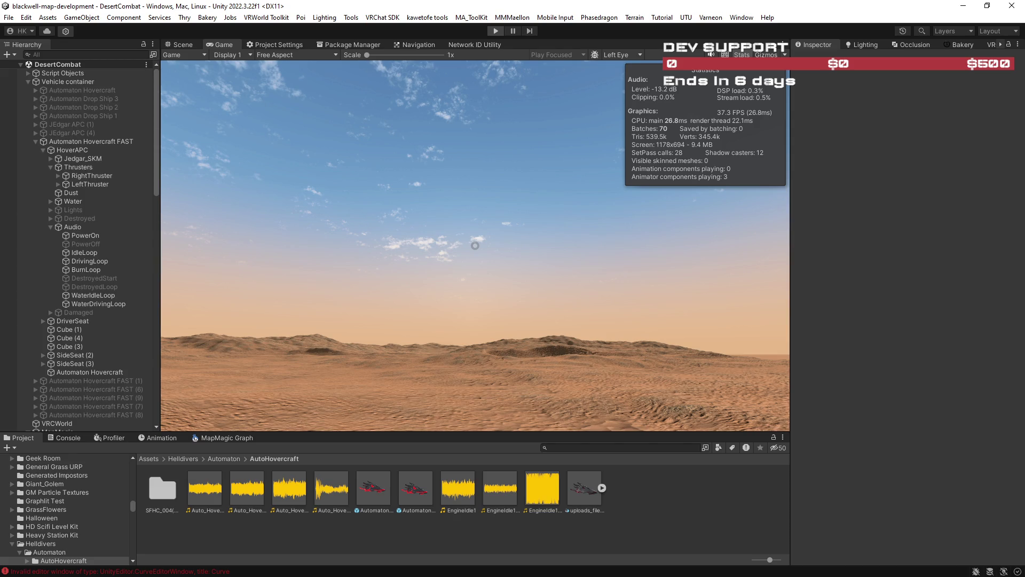
key(ctrl+1)
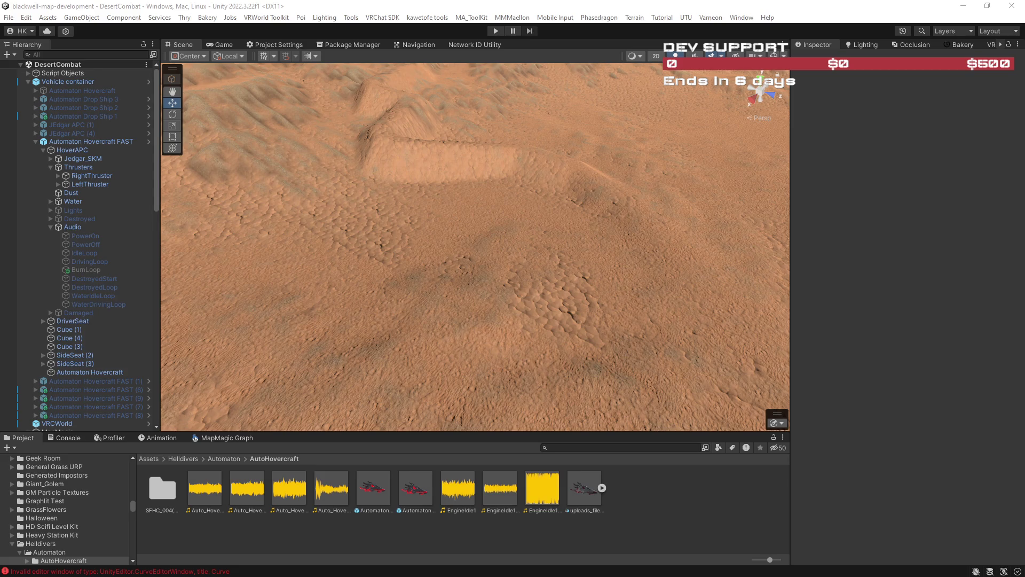
mouse_move(733, 357)
mouse_down()
mouse_move(485, 245)
mouse_move(516, 222)
mouse_move(739, 208)
mouse_move(649, 213)
mouse_move(901, 214)
mouse_up()
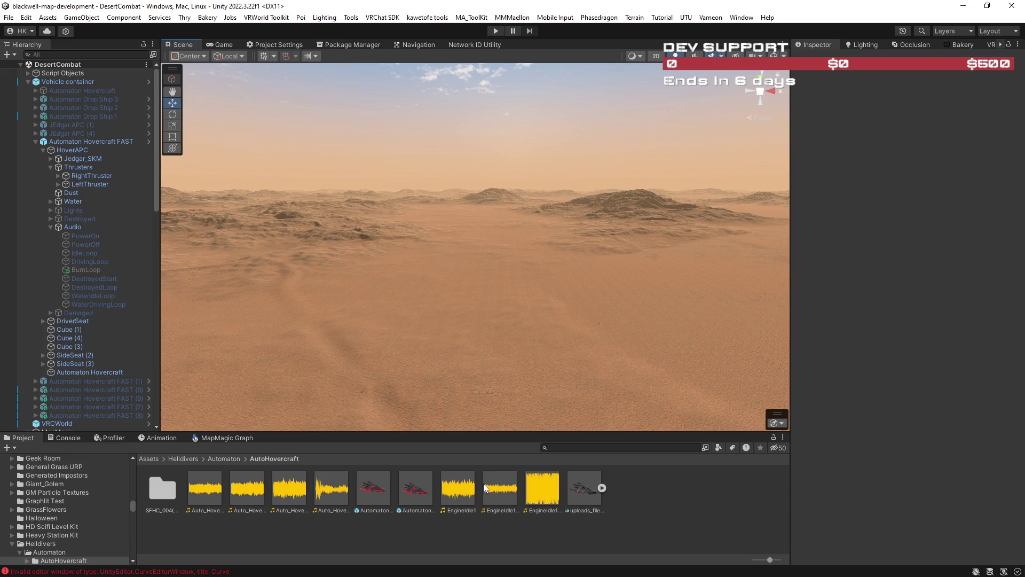
Step: Inspect the Automaton Hovercraft FAST prefab's settings and reveal the hovercraft FBX in Explorer
click(420, 491)
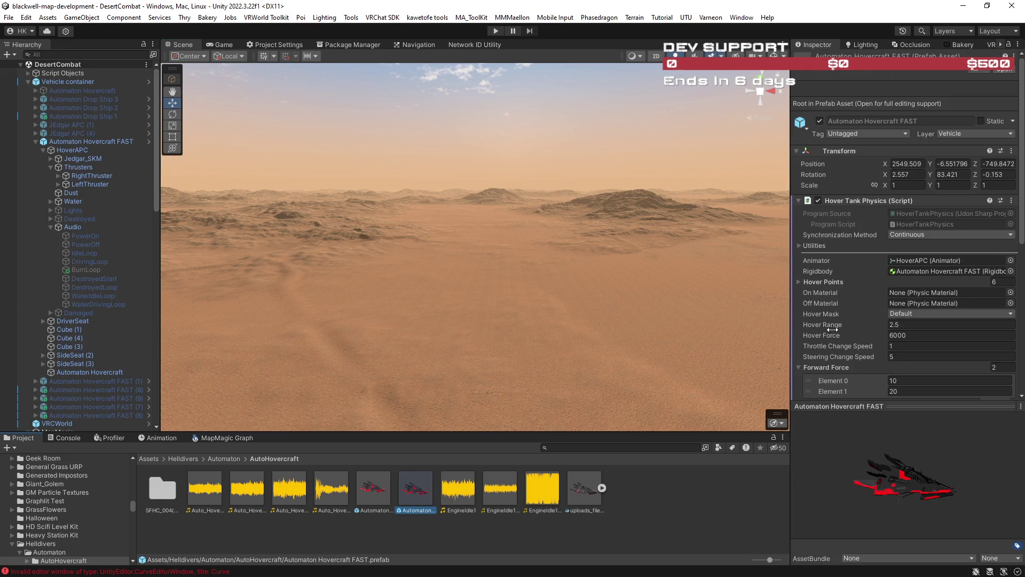
scroll(902, 283, down, 5)
scroll(893, 220, down, 7)
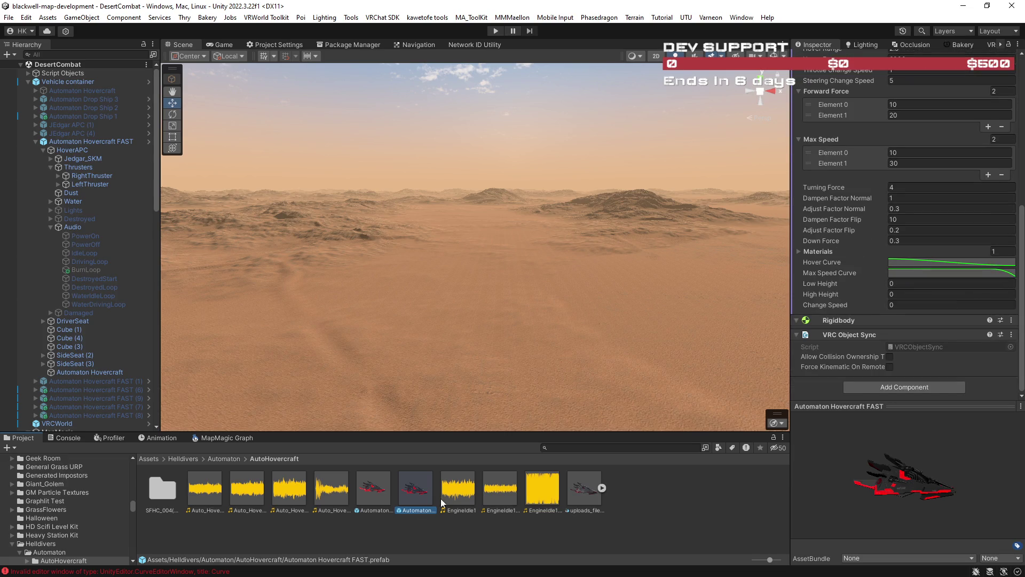
right_click(585, 488)
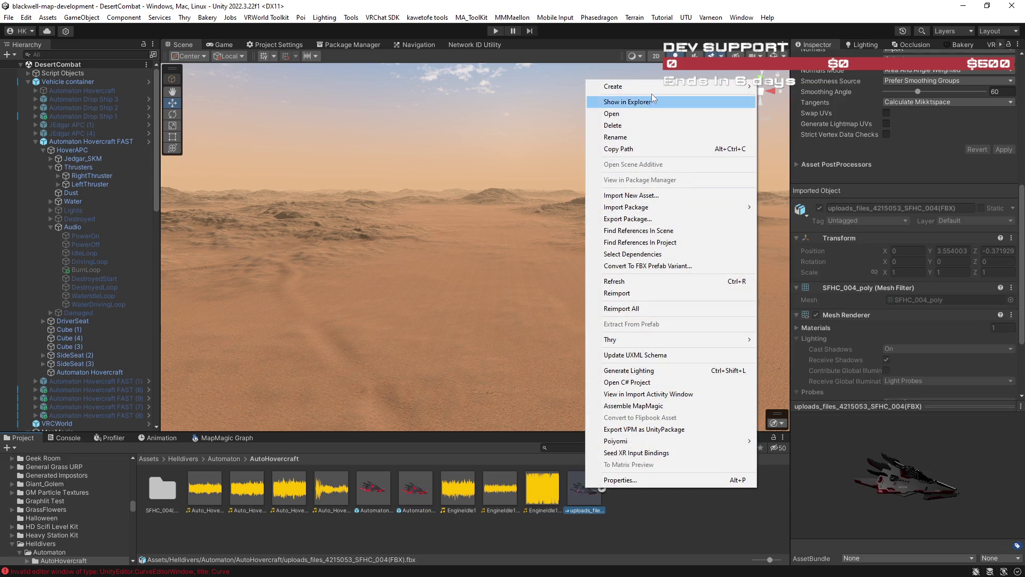
click(651, 99)
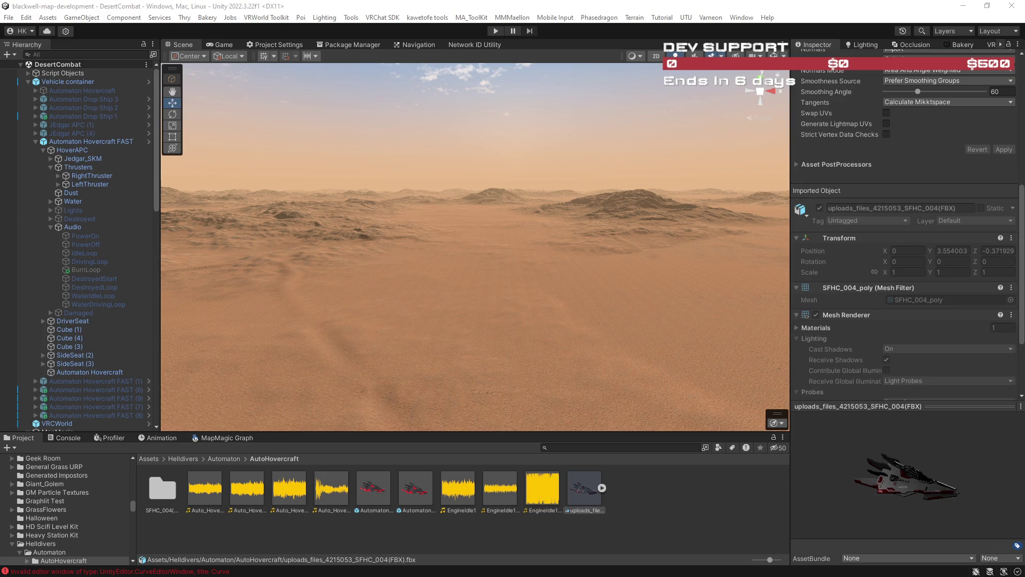
Step: Compare the regular Automaton Hovercraft prefab's settings against the FAST prefab's settings
click(373, 490)
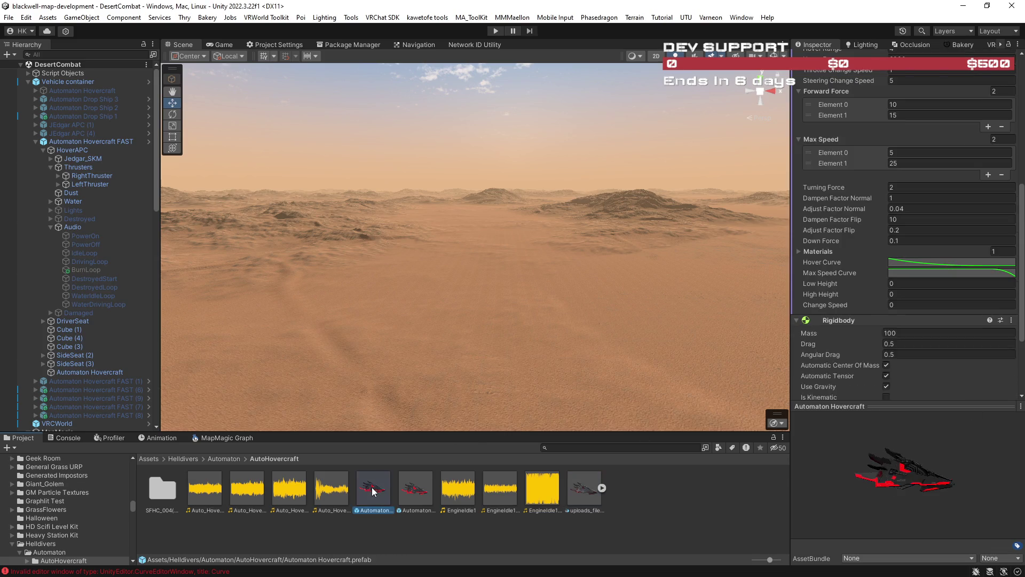
click(411, 492)
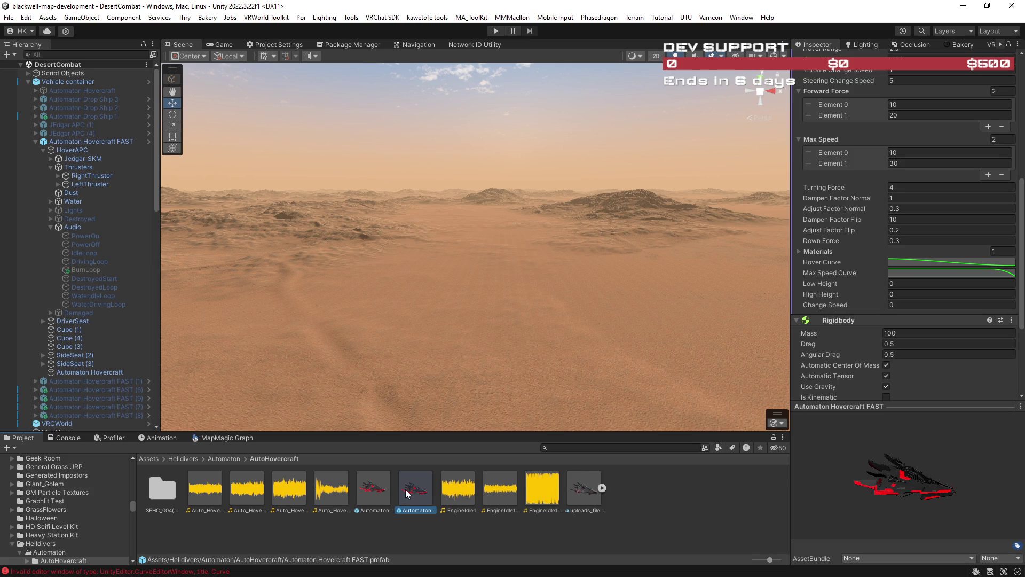
scroll(955, 374, down, 3)
scroll(956, 320, down, 1)
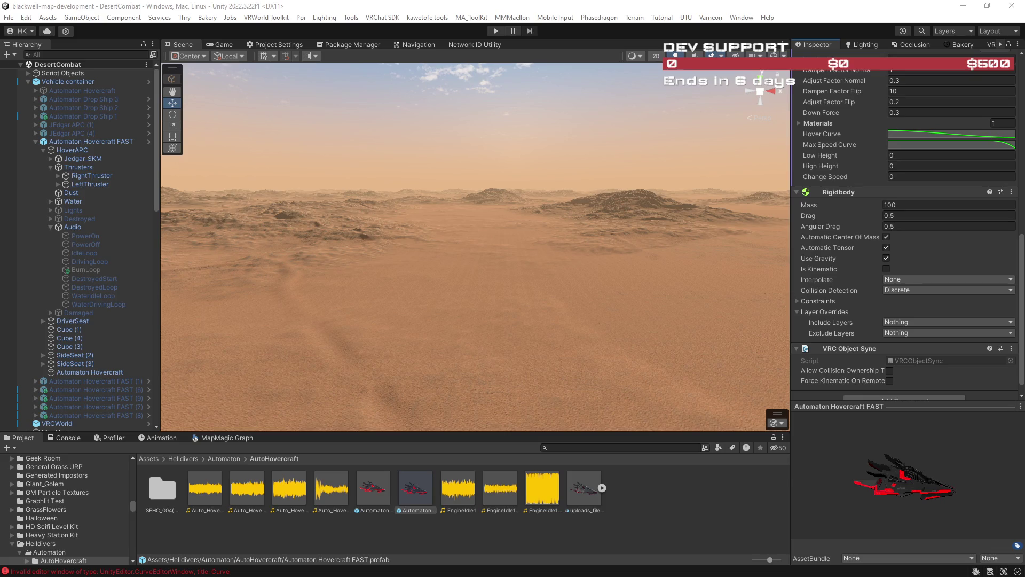
mouse_move(603, 290)
mouse_down()
mouse_move(661, 283)
mouse_move(703, 302)
mouse_move(693, 286)
mouse_up()
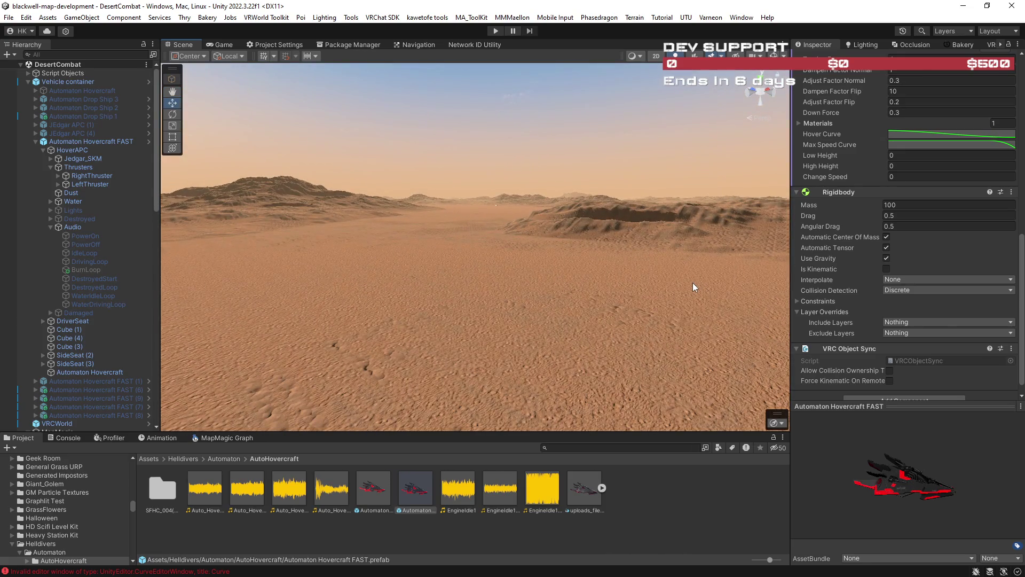
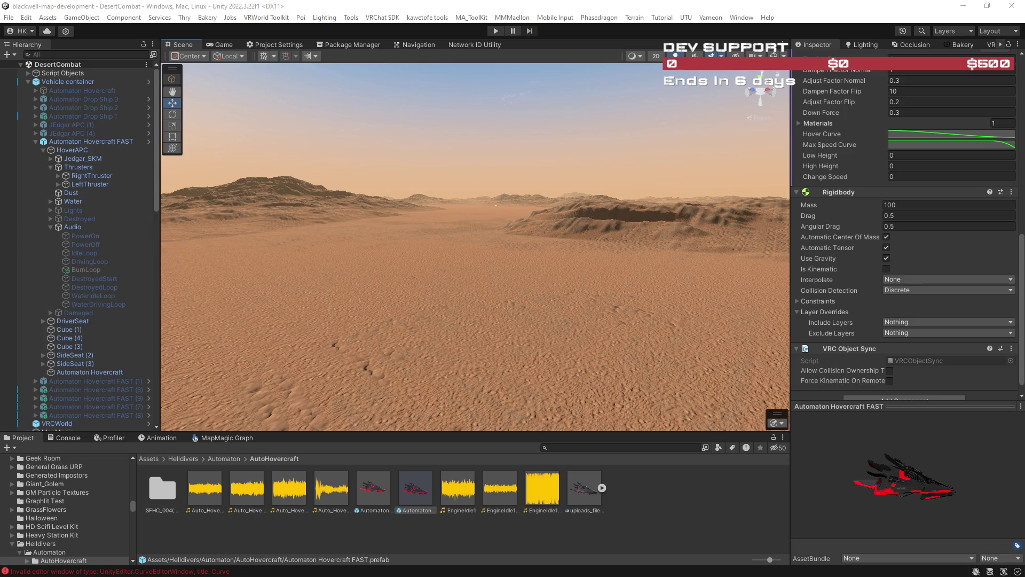
Step: Search the Hierarchy for the main camera, then clear the search
mouse_move(631, 232)
mouse_down()
mouse_move(707, 228)
mouse_move(724, 247)
mouse_move(783, 259)
mouse_move(400, 182)
mouse_up()
click(56, 53)
text(me)
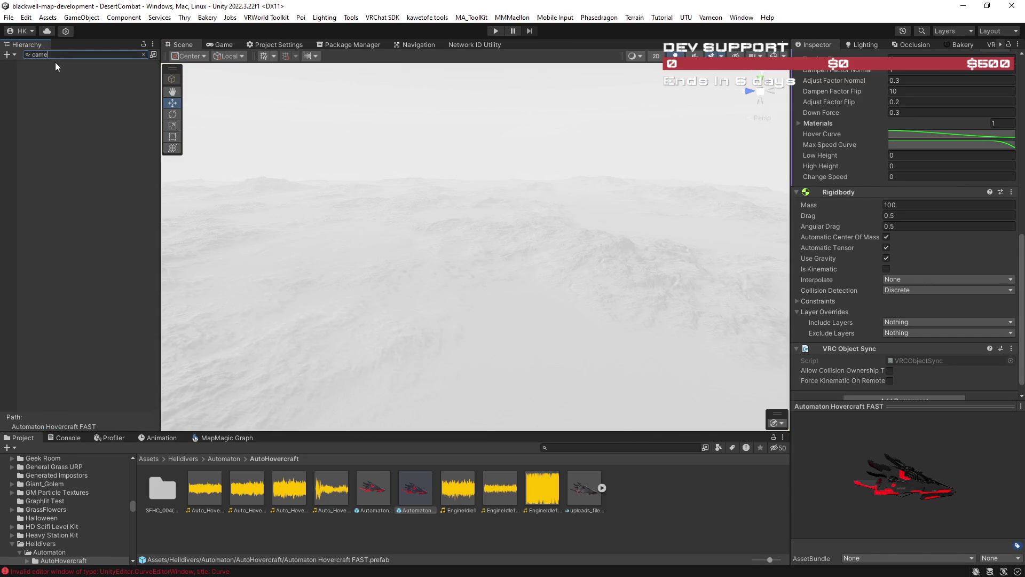
text(r)
key(BackSpace)
key(BackSpace)
key(BackSpace)
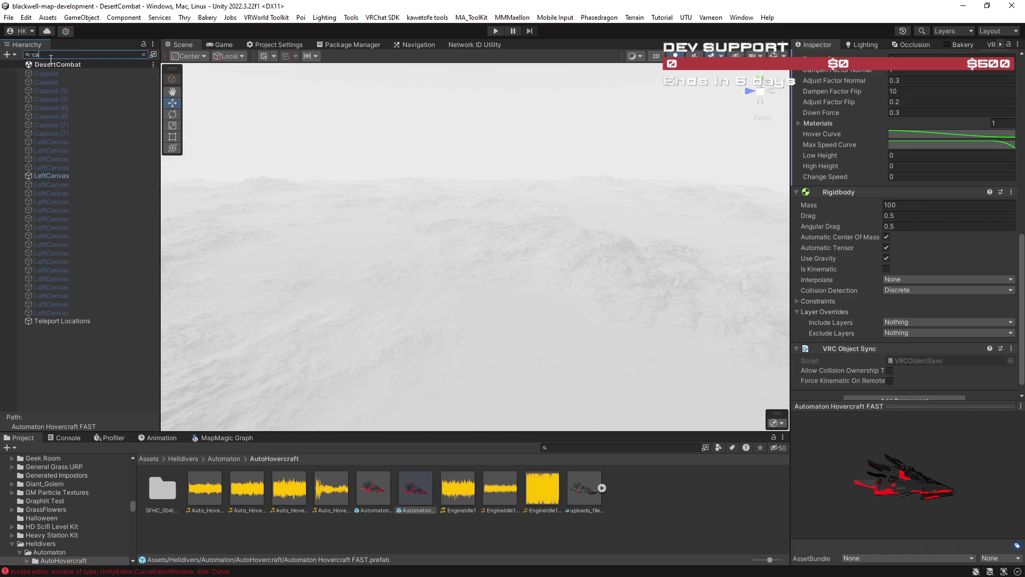
text(m)
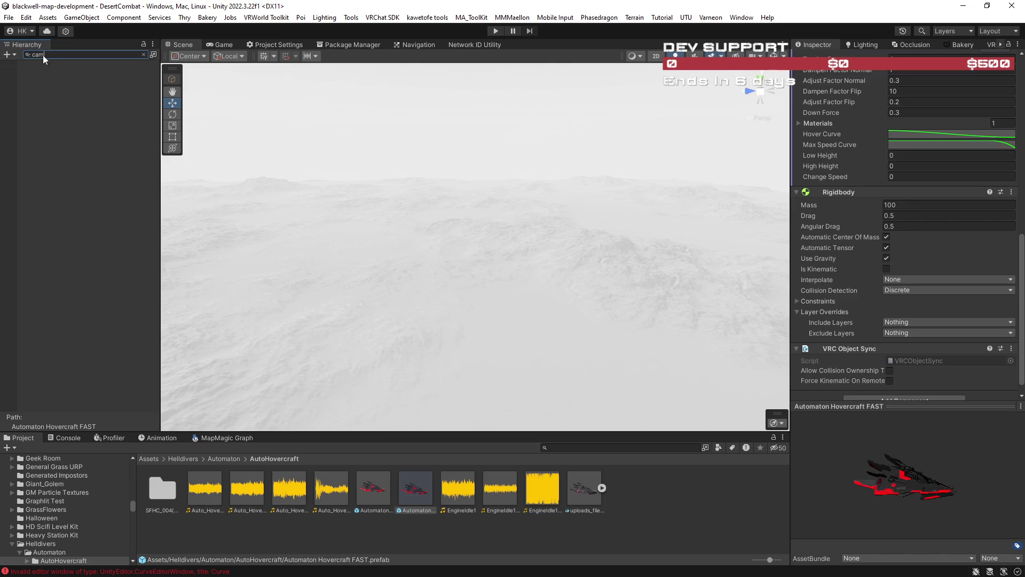
text(ain)
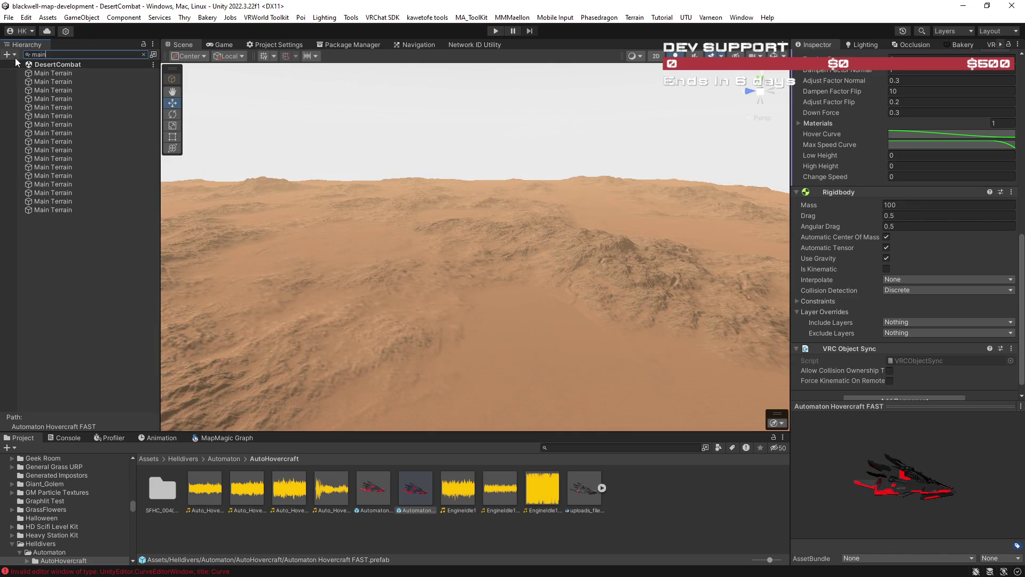
click(144, 54)
Step: Create a new Camera object from the Hierarchy's create menu
mouse_move(214, 101)
mouse_down()
mouse_move(380, 211)
mouse_move(113, 168)
mouse_move(9, 47)
mouse_up()
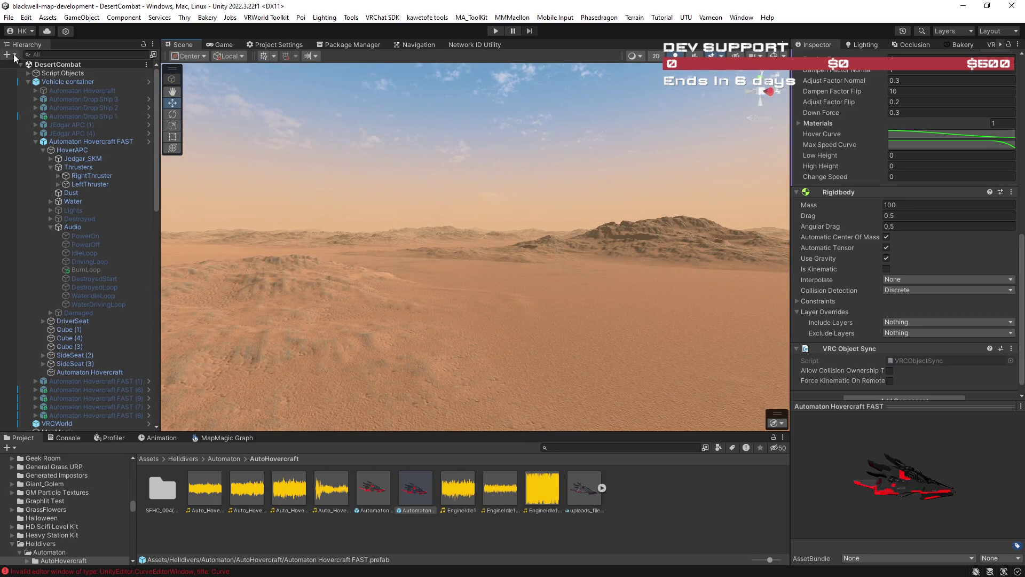
click(14, 55)
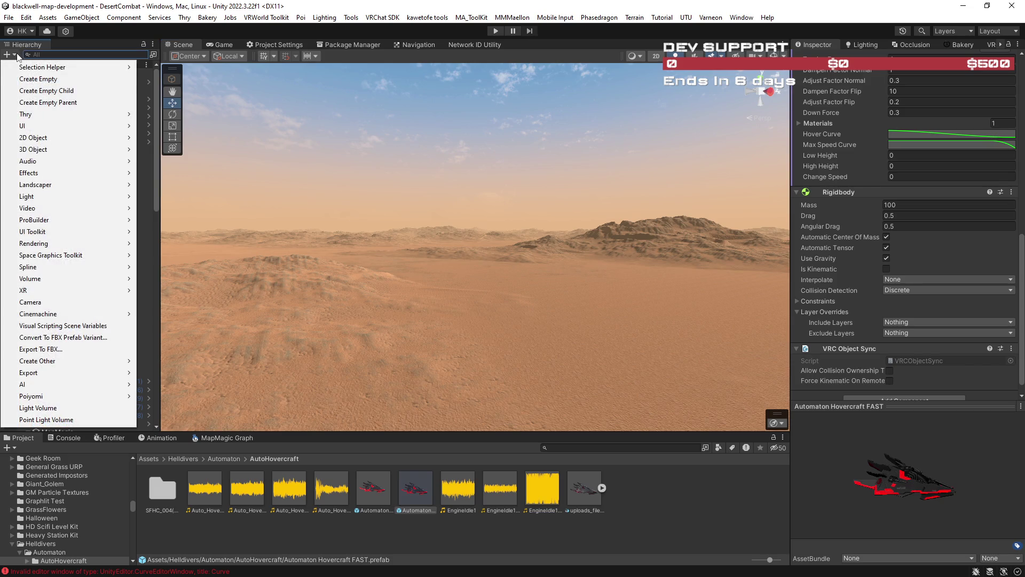
mouse_move(76, 159)
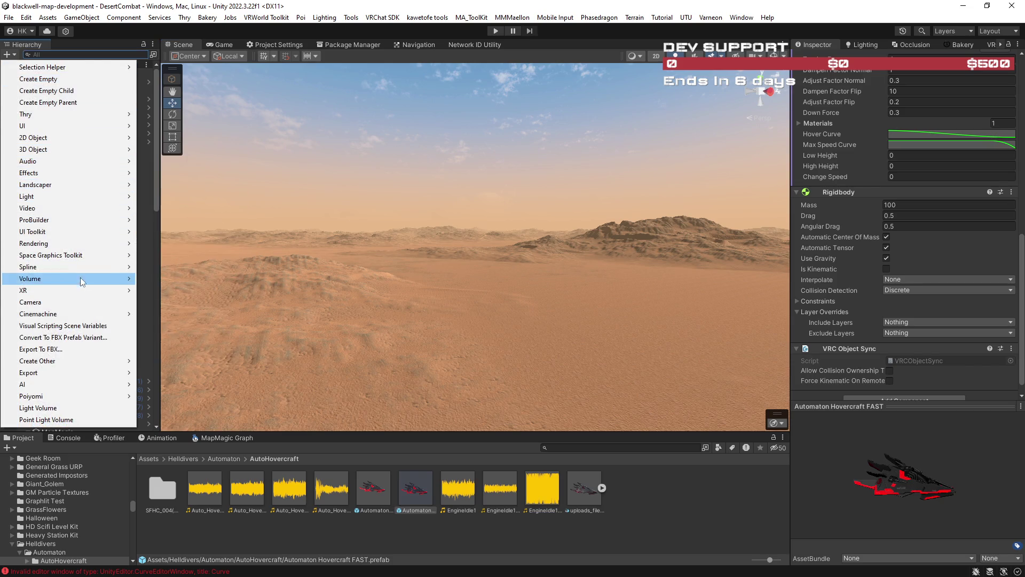
mouse_move(78, 361)
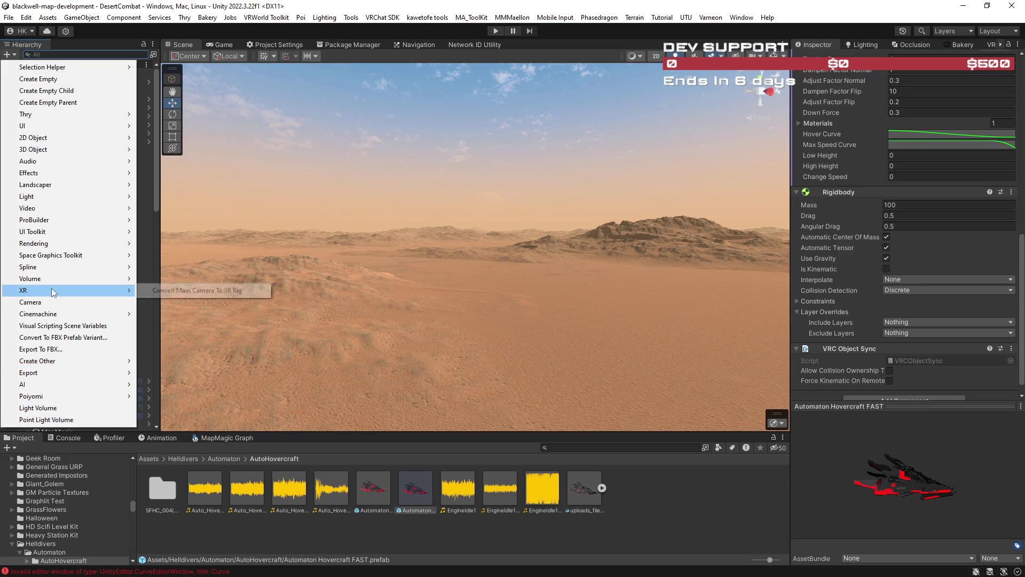
click(54, 303)
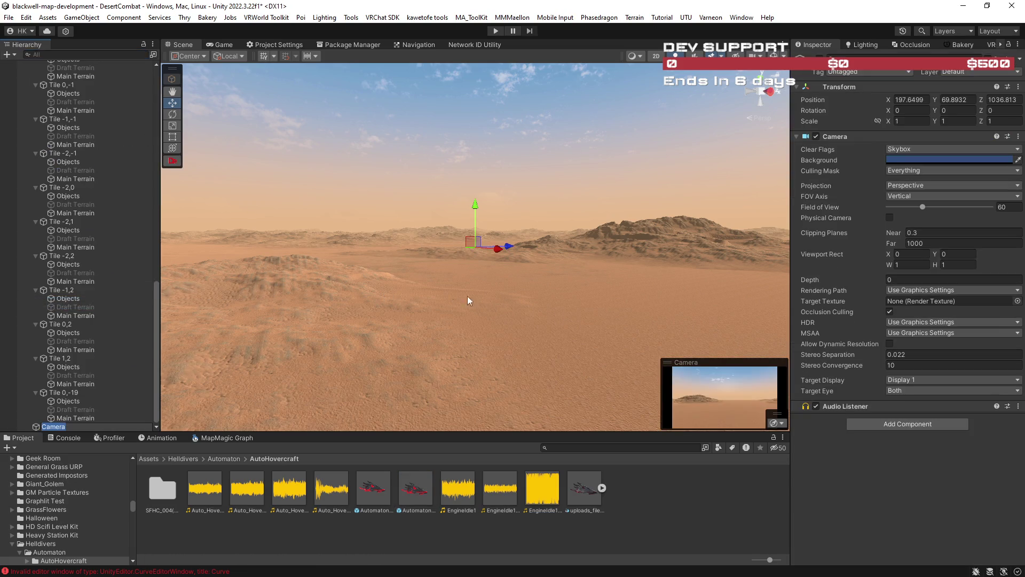
click(910, 365)
Step: Filter the Hierarchy for 'world' and select VRCWorld
click(95, 53)
key(r)
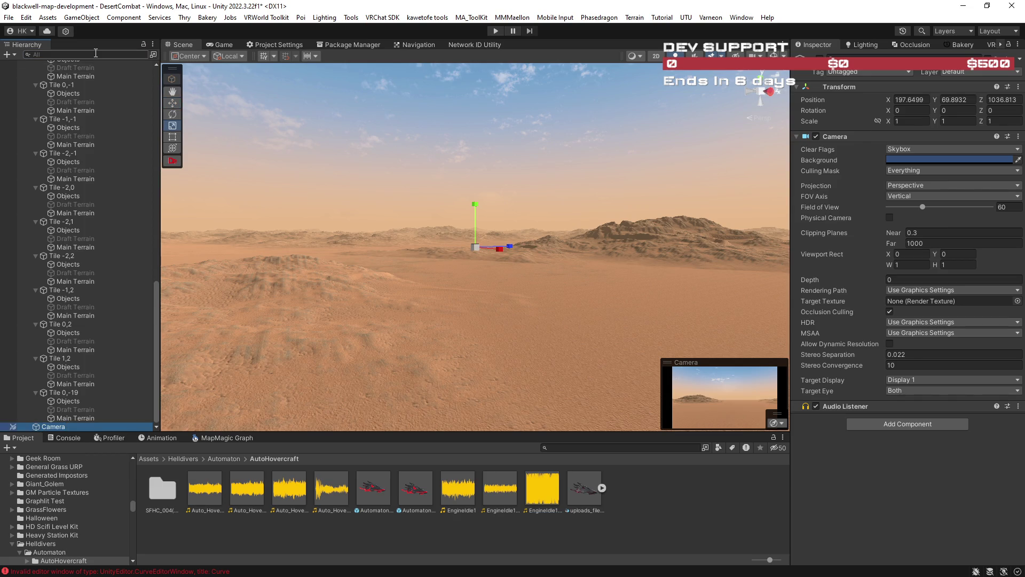
click(92, 54)
text(world)
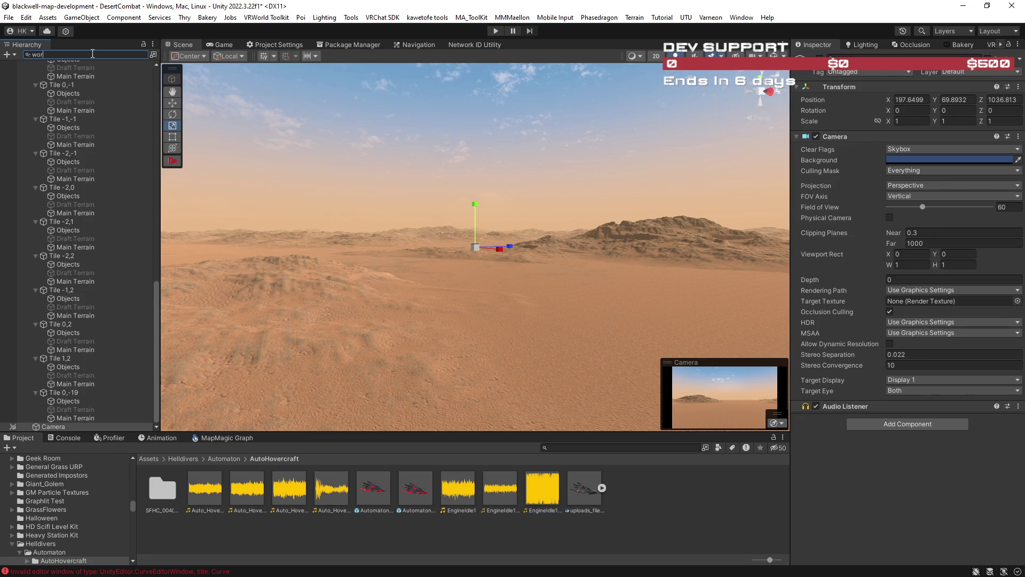
click(66, 73)
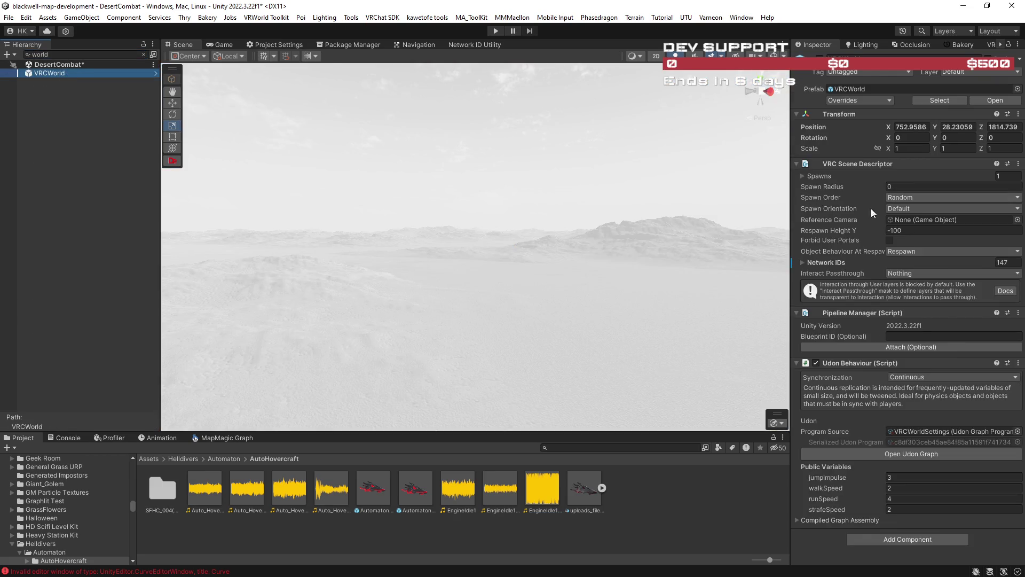
Step: Set the VRC Scene Descriptor's Reference Camera to the new Camera
click(1017, 220)
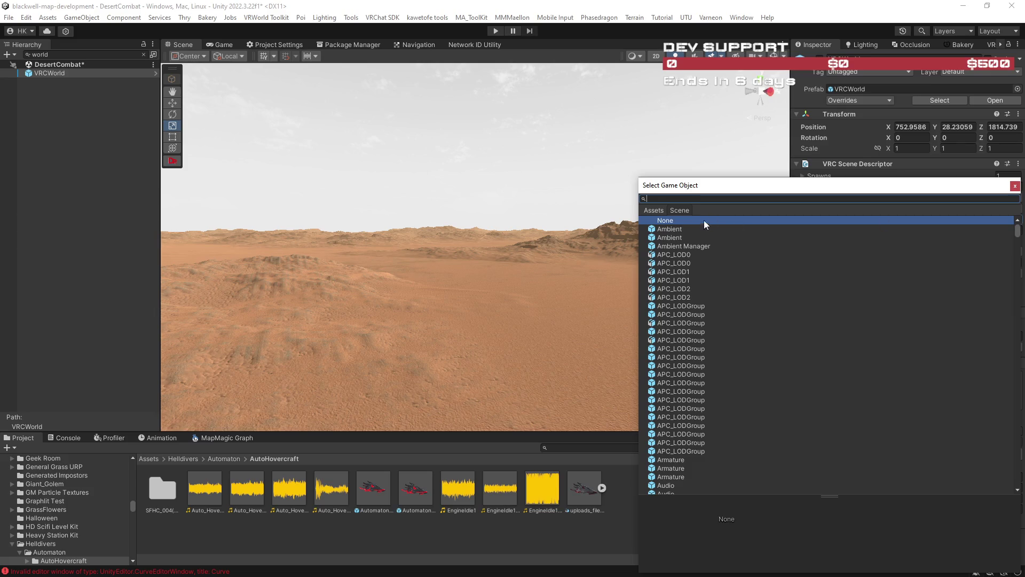
text(ca)
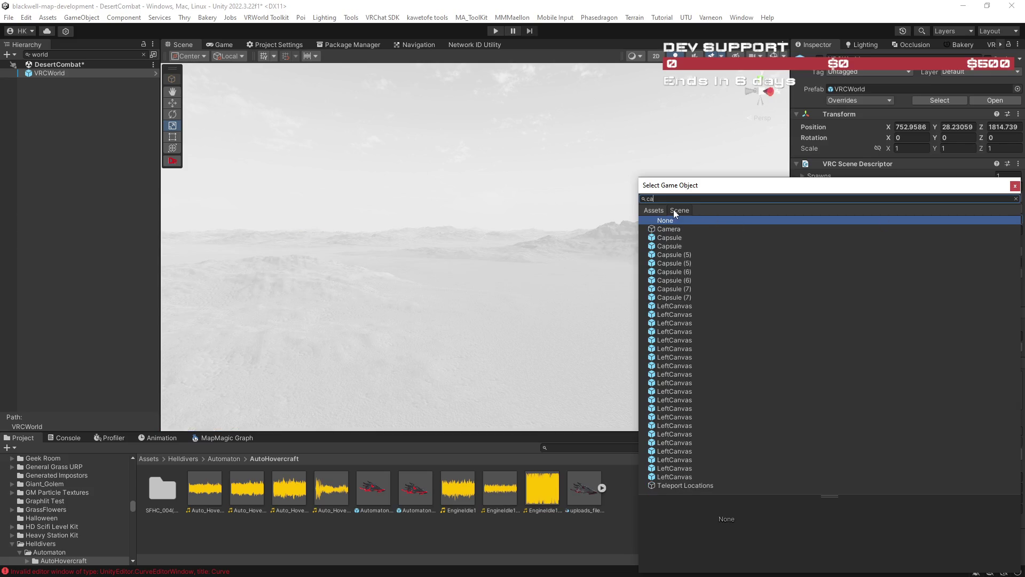
click(677, 209)
text(m)
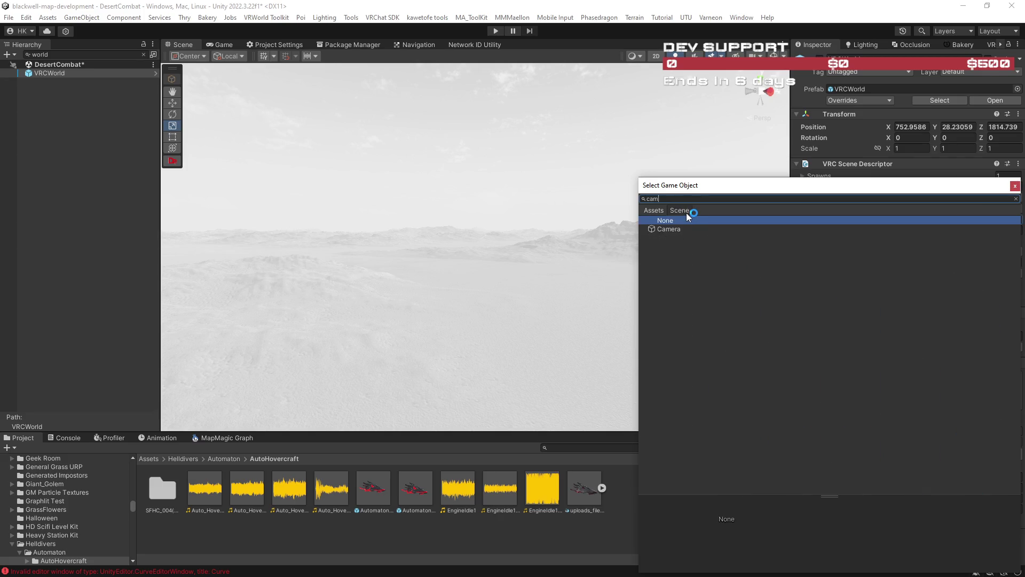
double_click(679, 228)
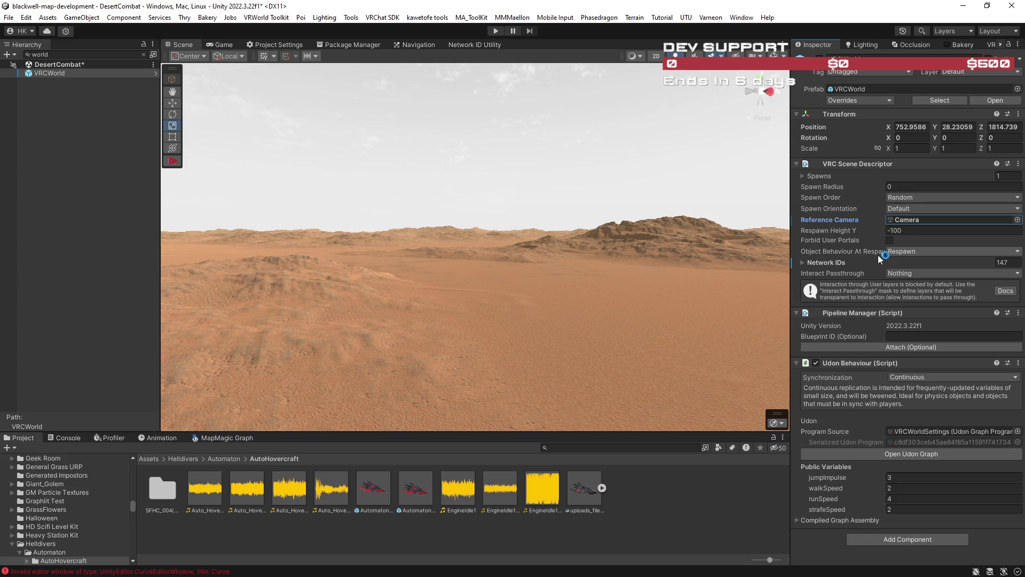
Step: Raise the new Camera's far clipping plane to 10000
click(143, 54)
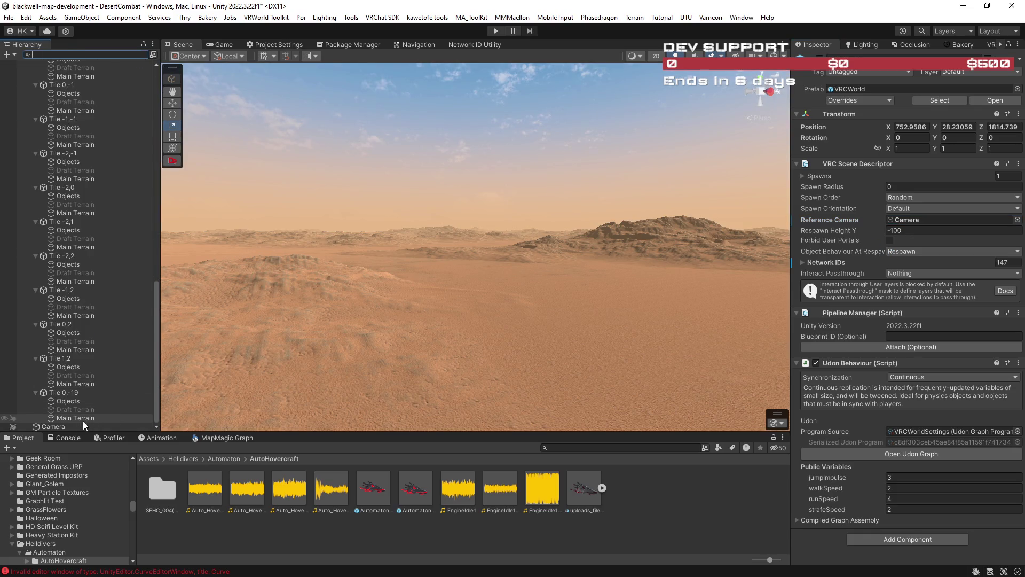
click(84, 425)
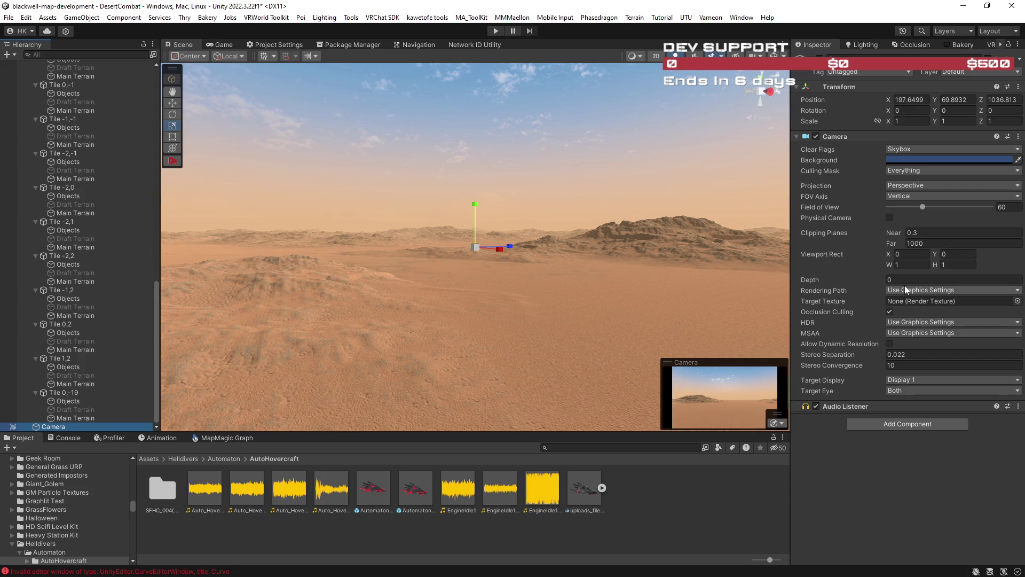
click(927, 243)
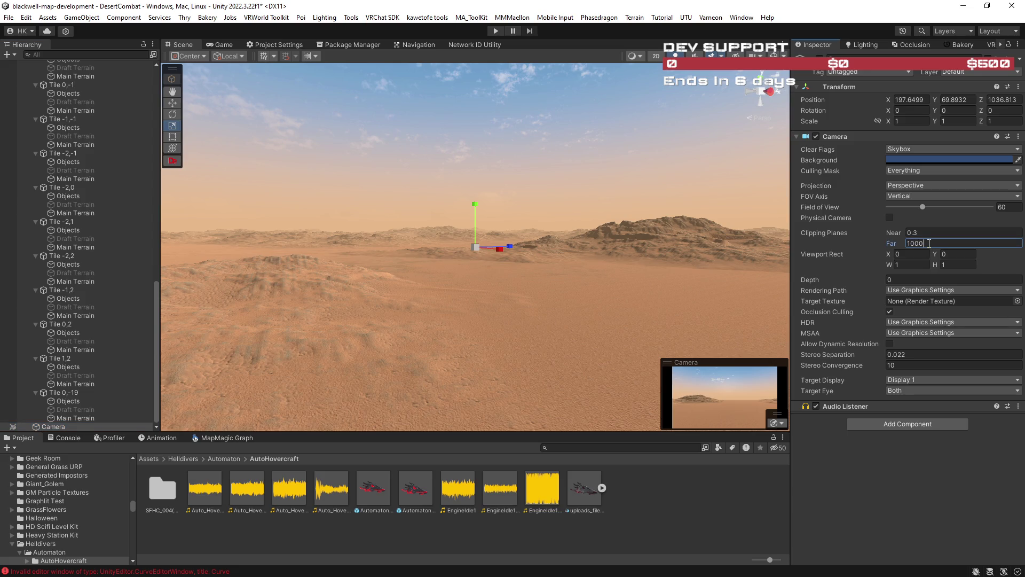
text(0)
Step: Fly the view toward the mountains and select Tile -1,-1's Main Terrain
click(671, 291)
mouse_move(668, 256)
mouse_down()
mouse_move(673, 281)
mouse_move(715, 284)
mouse_move(645, 260)
mouse_up()
key(w)
click(65, 145)
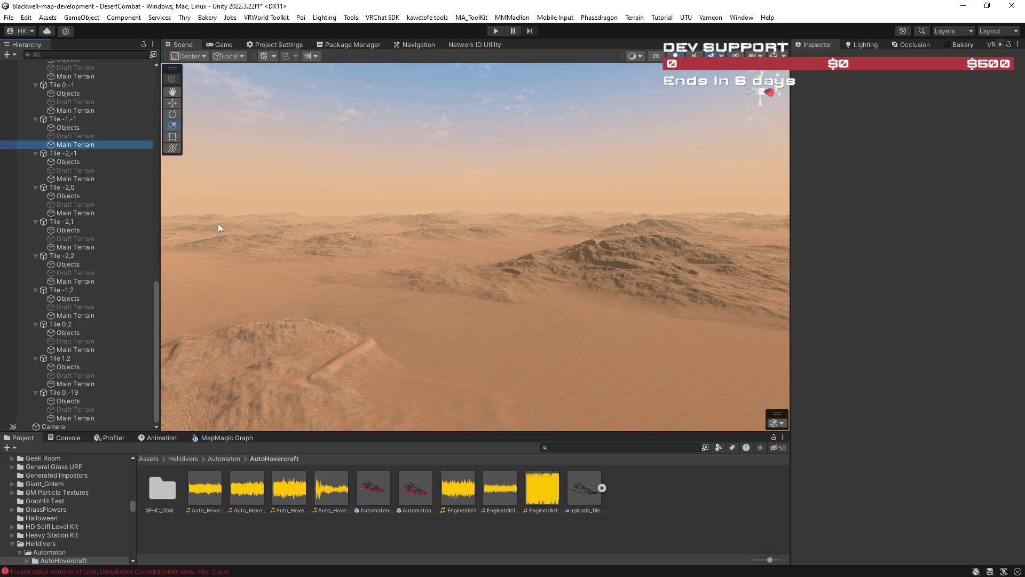
Step: Set Tile 0,0's Main Terrain Pixel Error to 10 in the terrain settings
drag(434, 266, 431, 247)
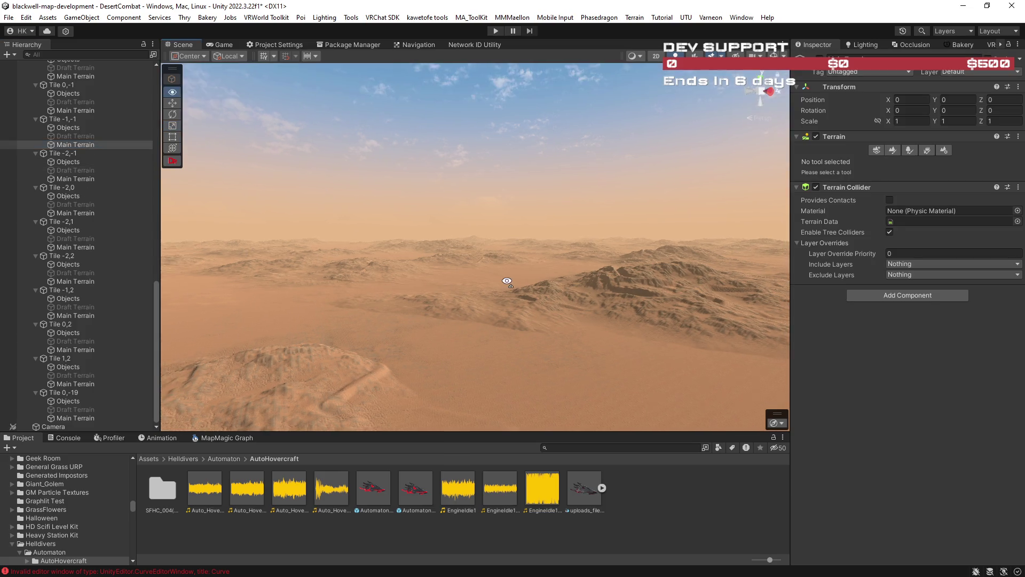
click(943, 150)
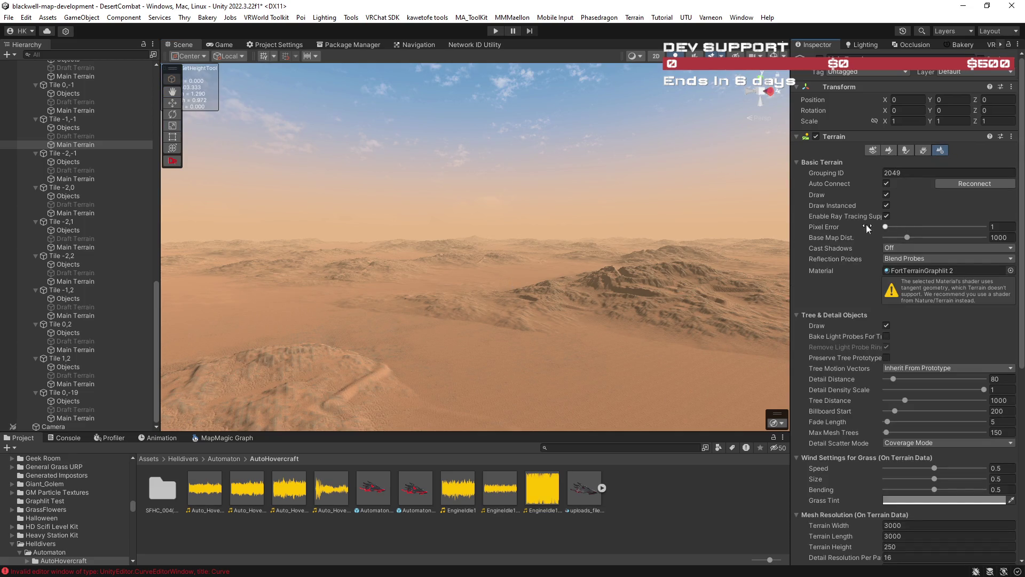
scroll(94, 163, up, 10)
scroll(95, 163, up, 3)
click(95, 223)
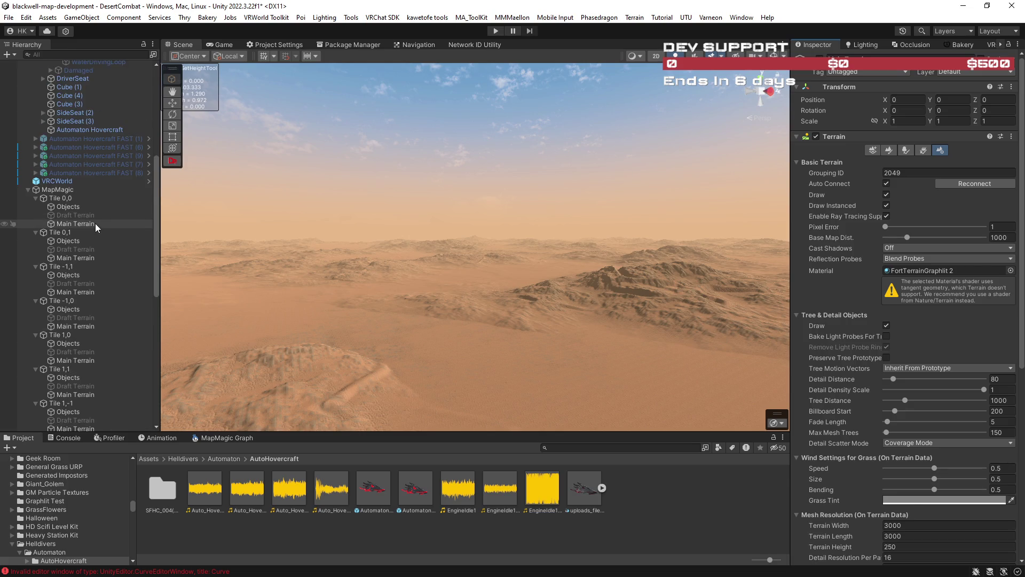
click(1002, 228)
text(10)
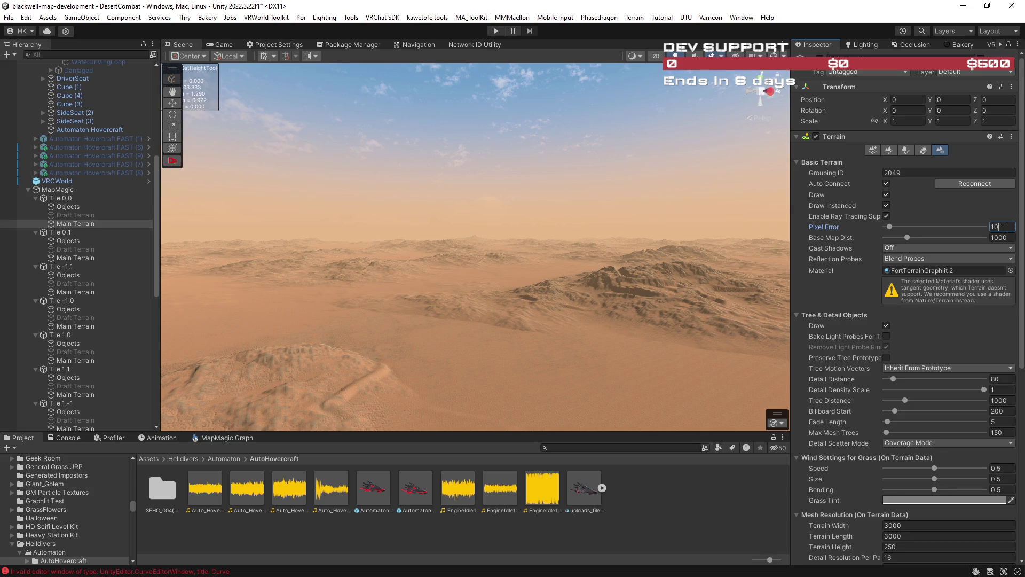
drag(721, 272, 587, 287)
click(999, 227)
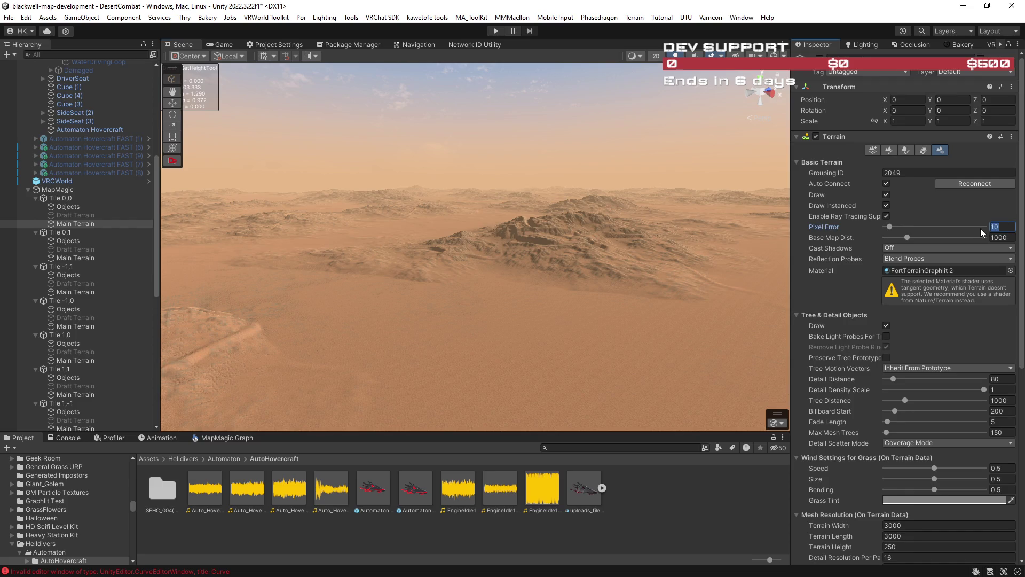
text(5)
Step: Set Pixel Error to 5 on Tiles 0,1, -1,1 and -1,0
click(133, 257)
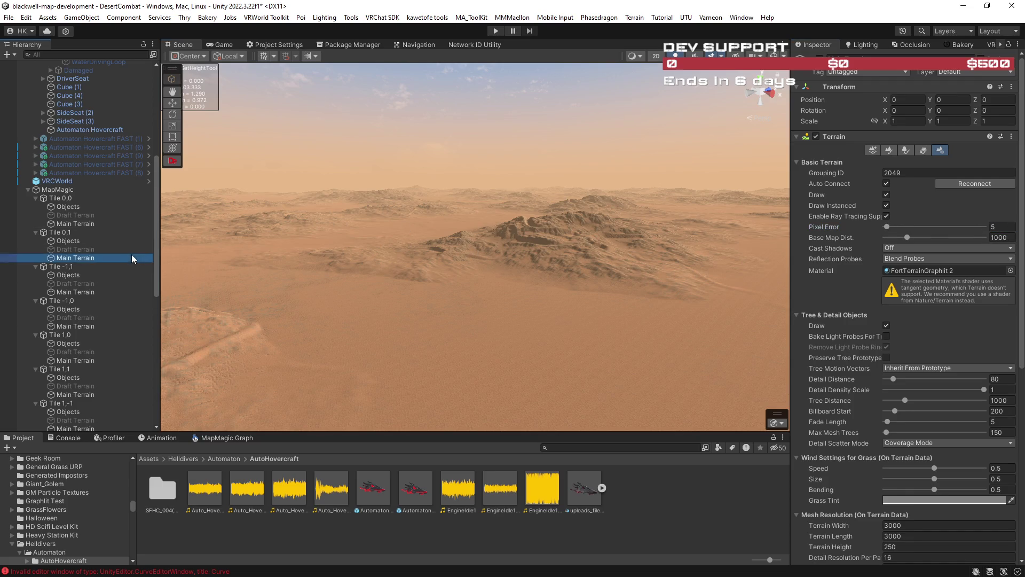
click(1000, 226)
text(5)
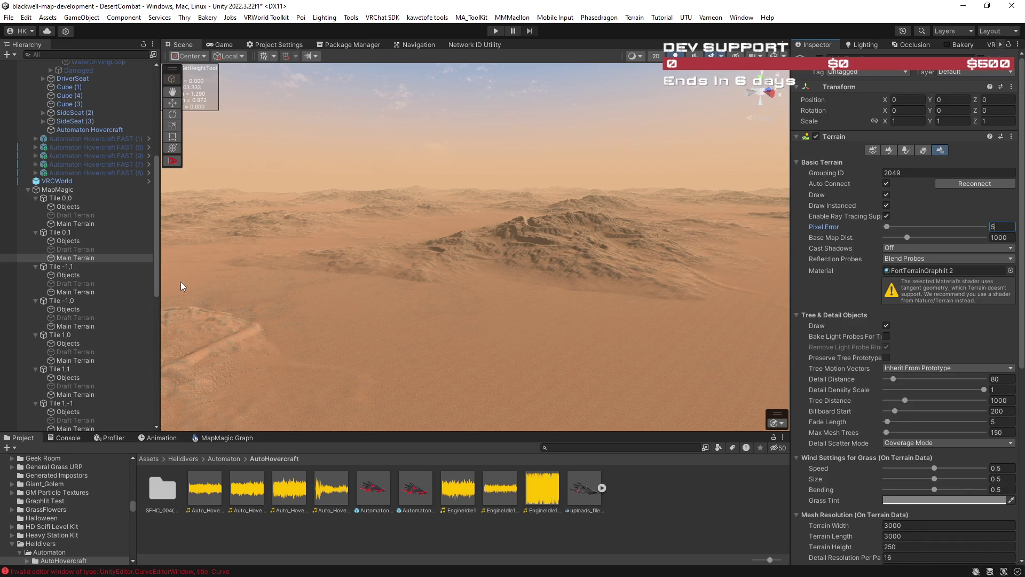
click(136, 292)
click(999, 226)
text(5)
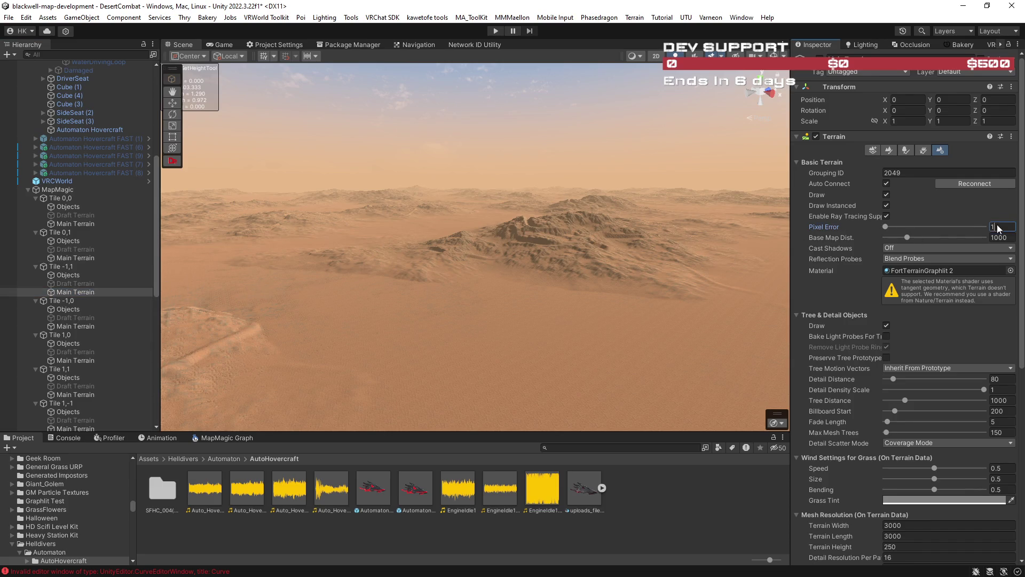
click(75, 326)
click(1003, 227)
text(5)
click(414, 309)
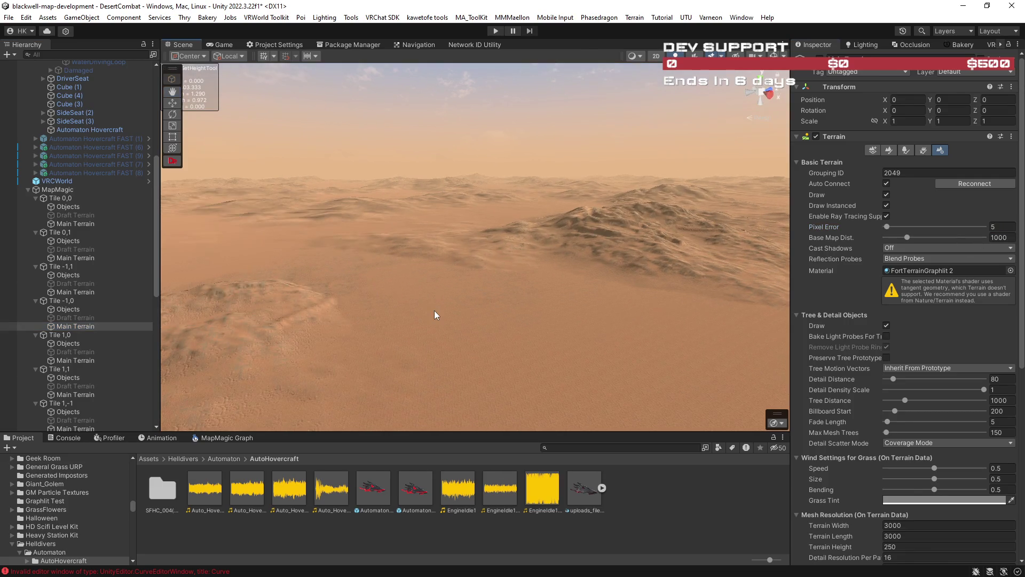
Step: Lower Tile -1,0's Pixel Error to 3 and fly over the dunes to compare
mouse_move(467, 316)
mouse_down()
mouse_move(366, 321)
mouse_move(450, 320)
mouse_move(469, 293)
mouse_move(461, 280)
mouse_move(451, 284)
mouse_up()
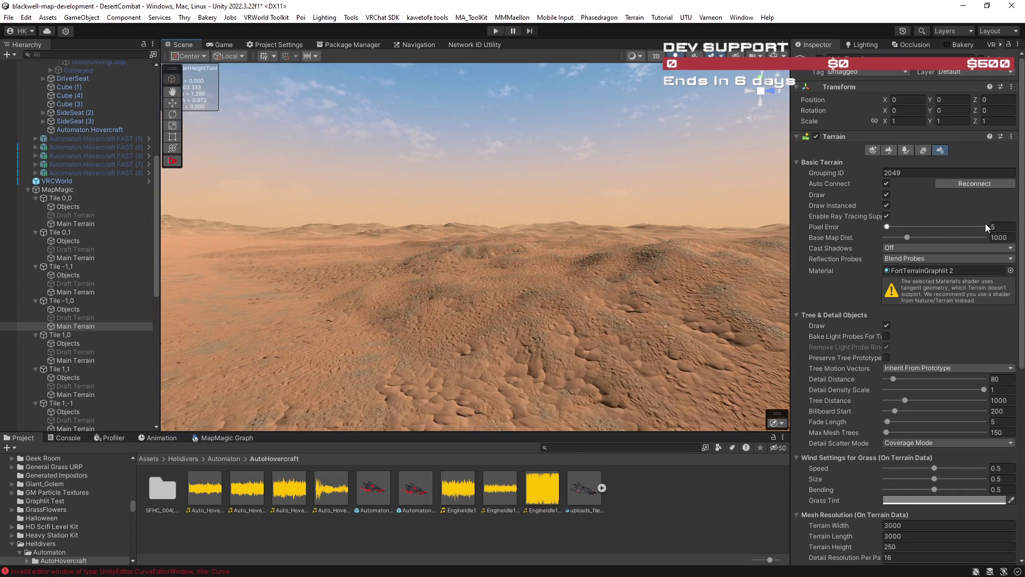
click(1000, 226)
drag(499, 270, 569, 271)
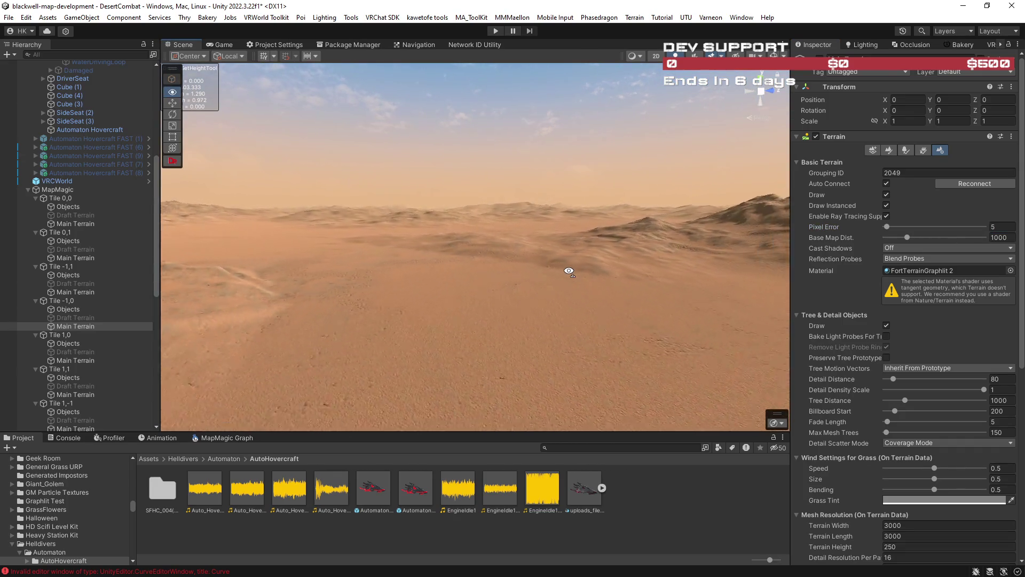
text(3)
right_click(482, 285)
key(w)
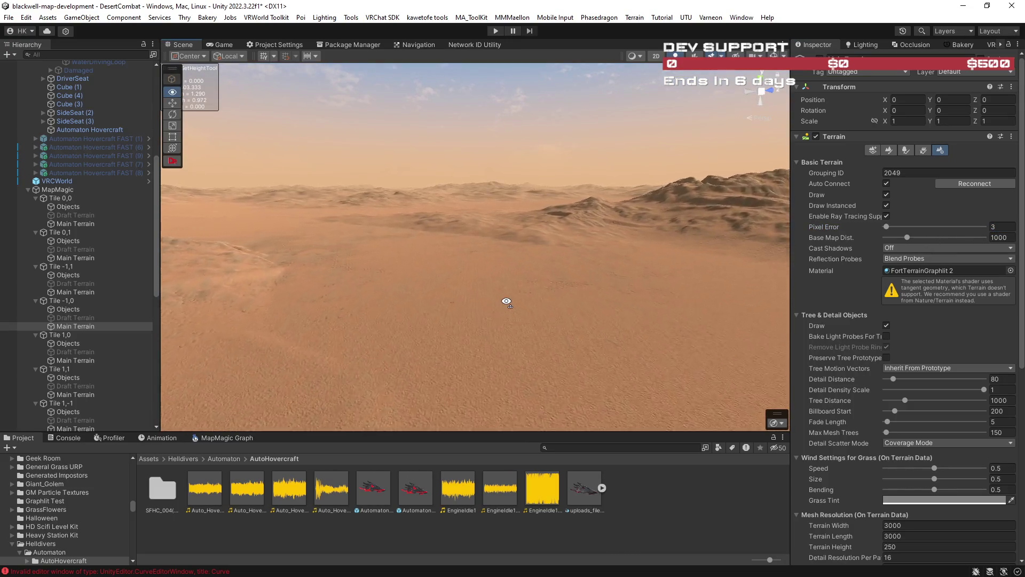
drag(503, 294, 455, 286)
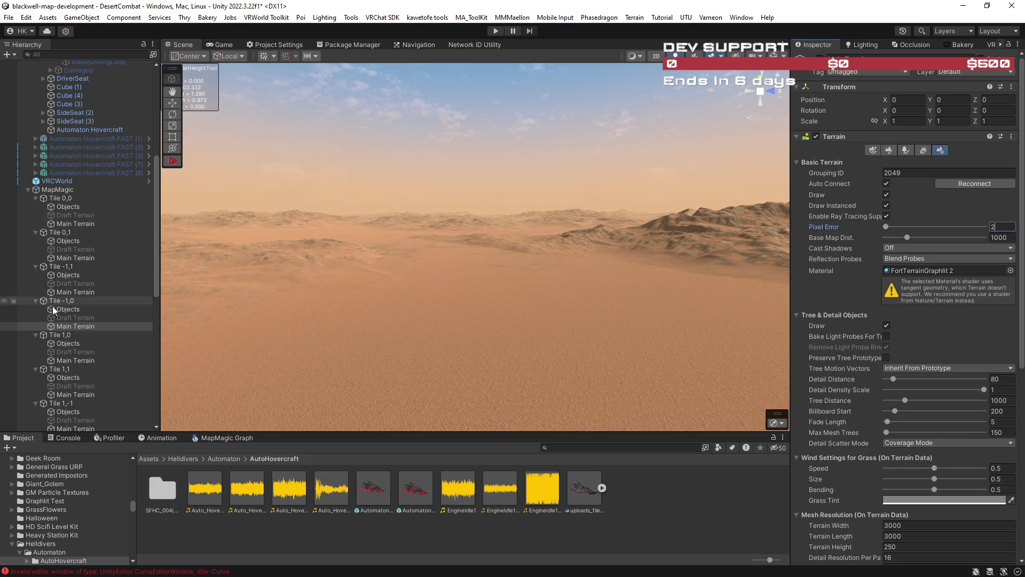
Step: Set Pixel Error to 2 on Tiles -1,1 and 0,-1, checking Tiles 0,1 through 1,-1
click(74, 291)
click(1011, 229)
text(2)
click(114, 258)
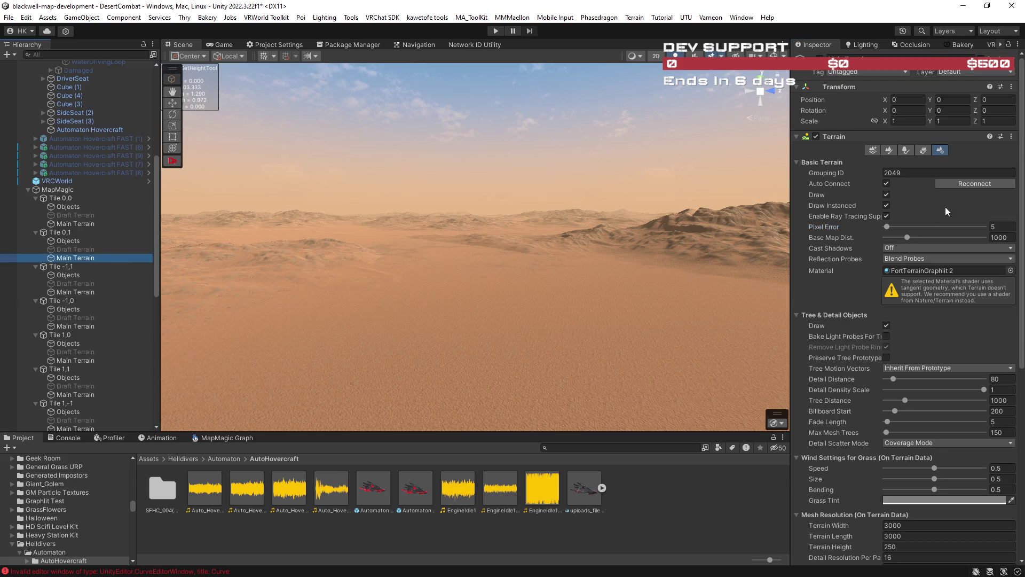
click(107, 223)
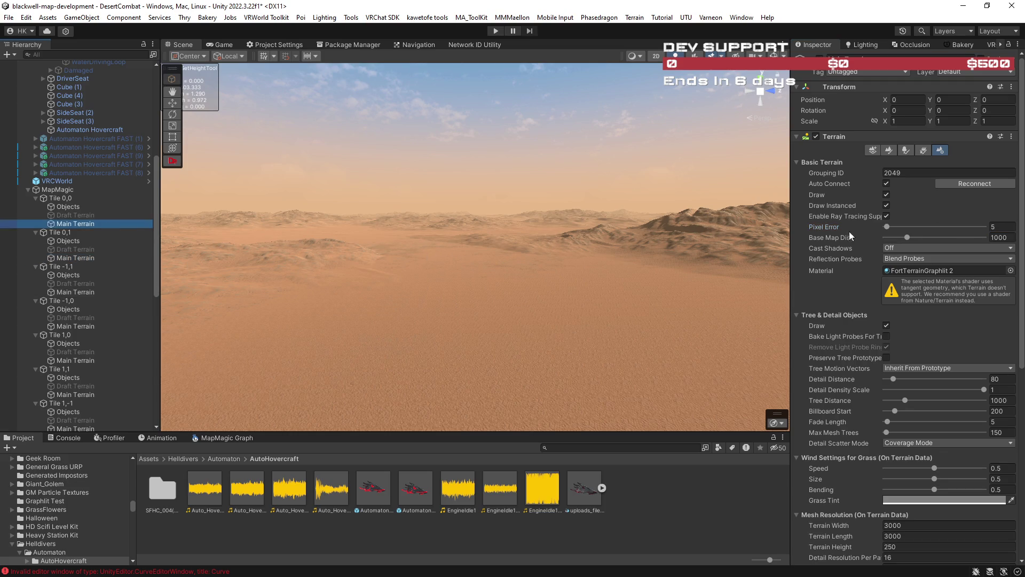
click(1001, 227)
text(2)
click(98, 326)
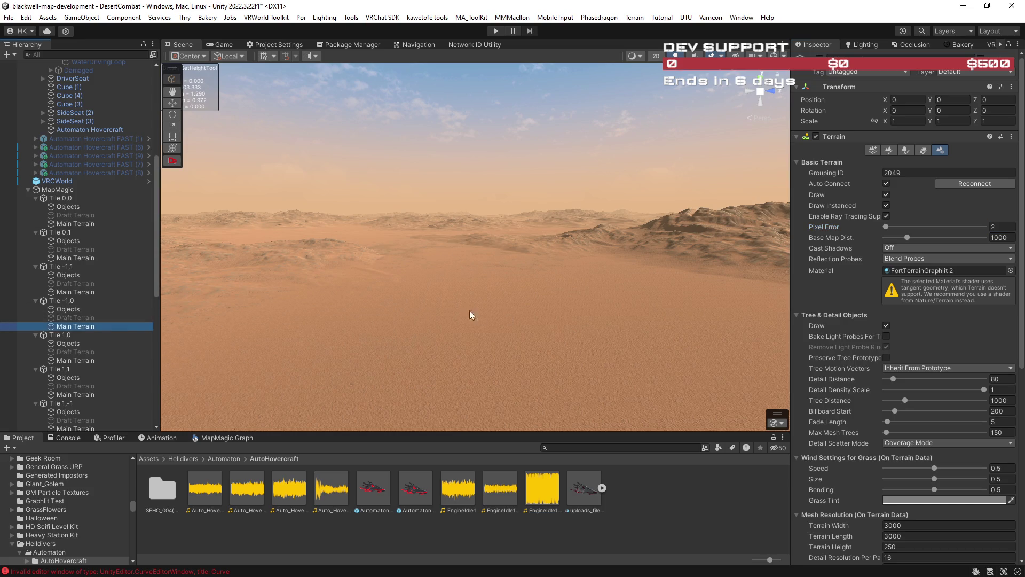
click(98, 360)
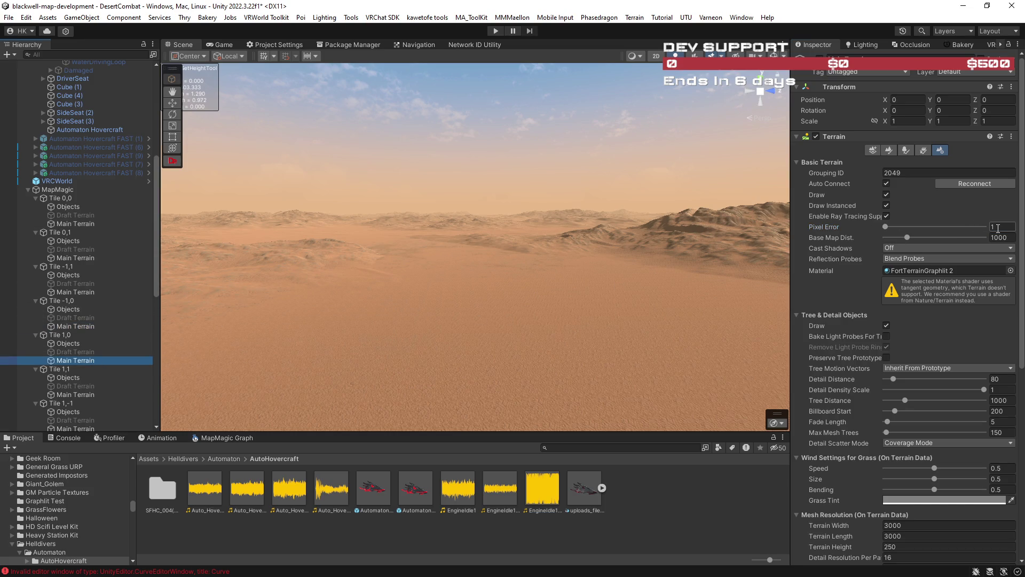
click(138, 395)
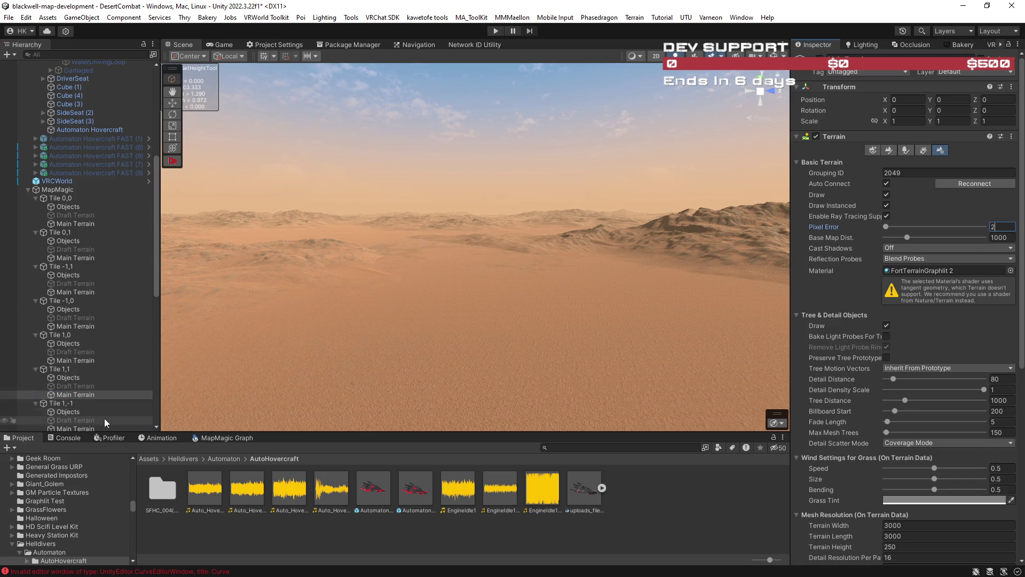
scroll(80, 423, down, 3)
click(81, 364)
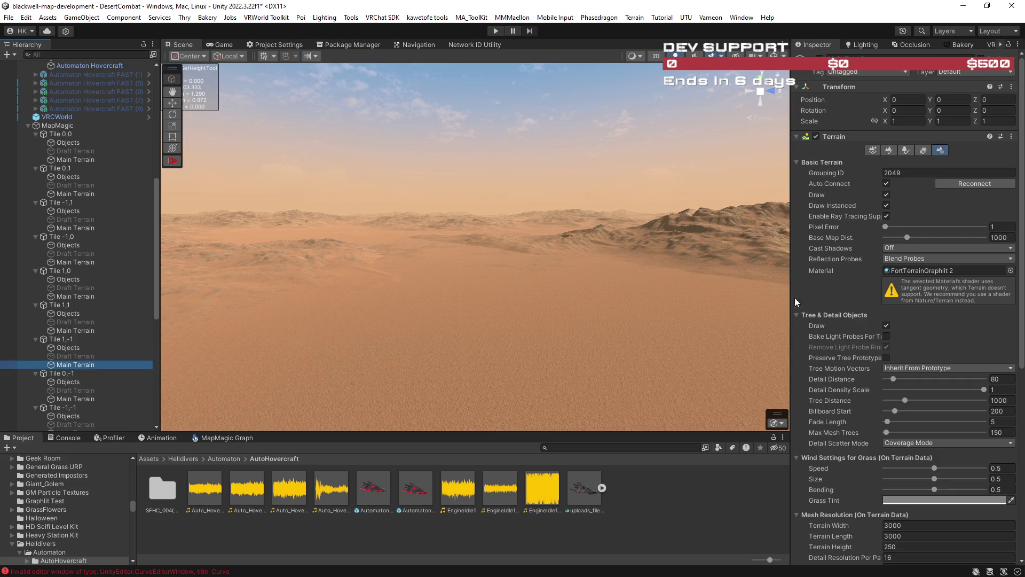
click(96, 399)
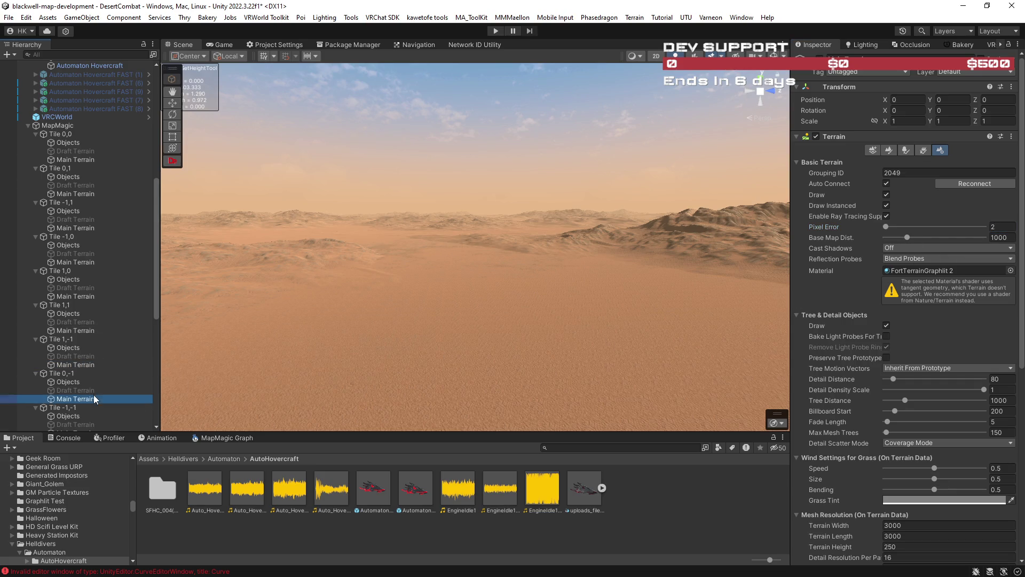
click(1003, 225)
text(2)
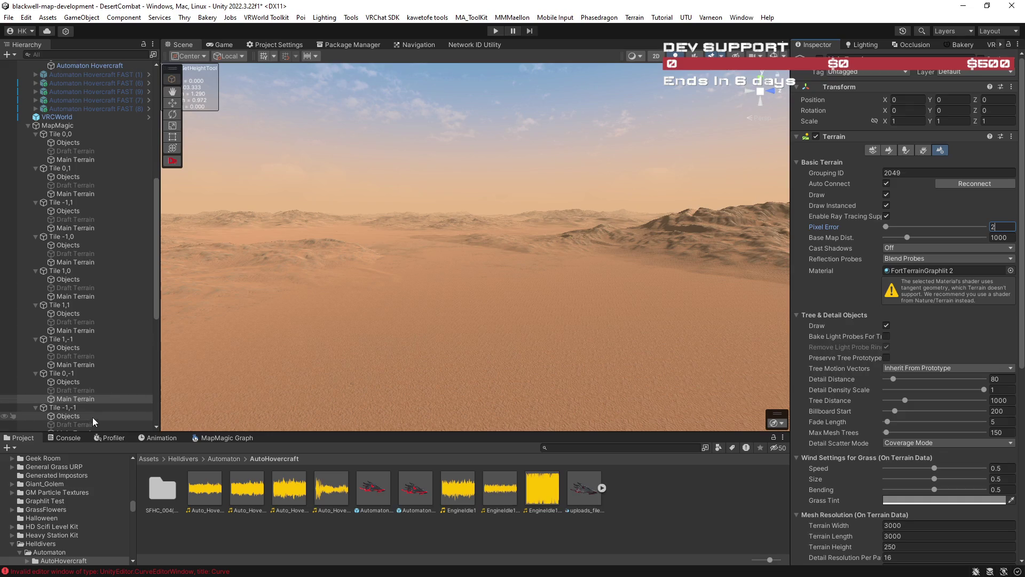
Step: Check Tiles -1,-1 and -2,-1, and set Tile -2,0's Pixel Error to 2
scroll(97, 381, down, 3)
click(80, 336)
click(1003, 226)
click(77, 373)
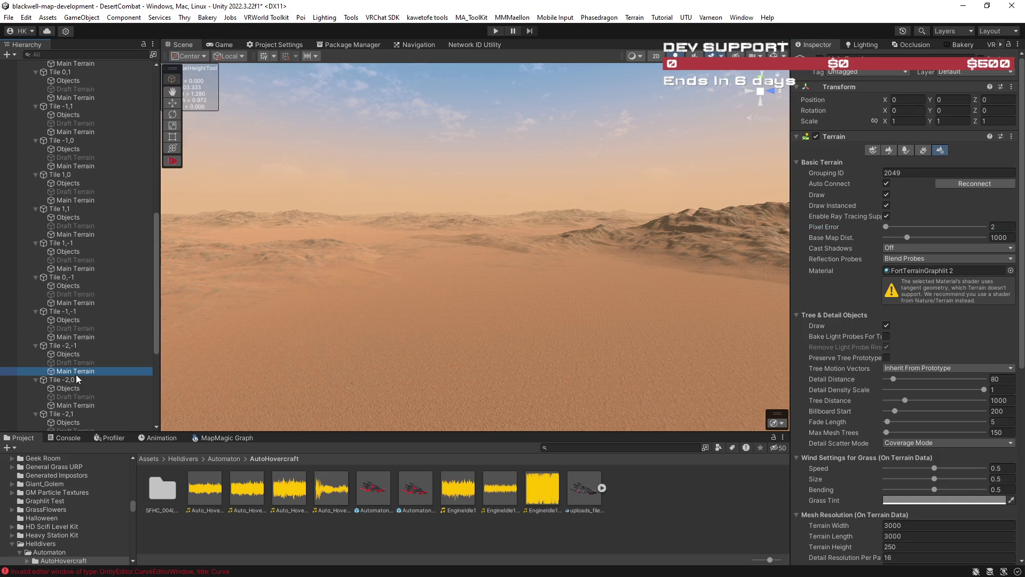
click(999, 227)
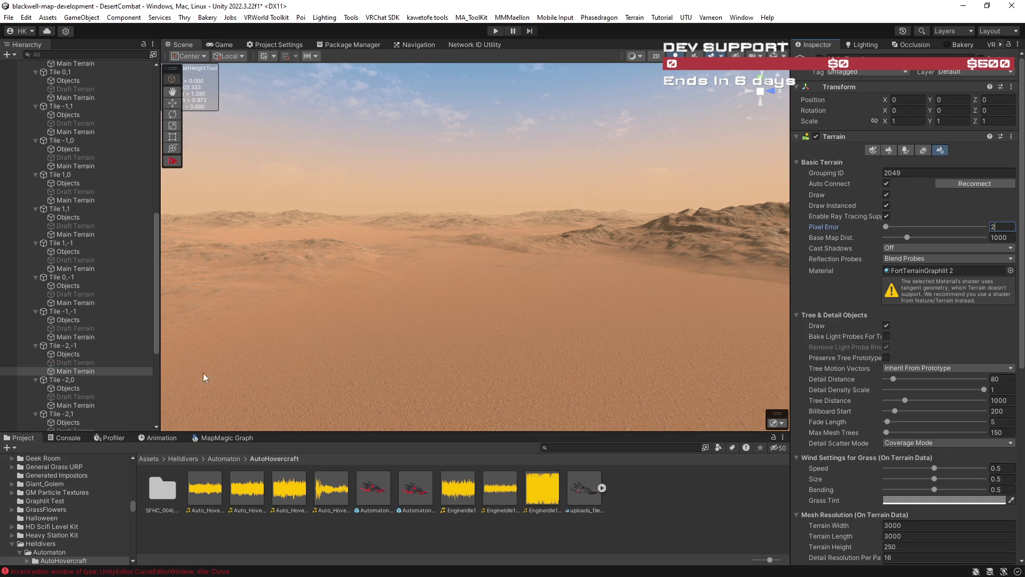
click(96, 406)
click(1013, 229)
text(2)
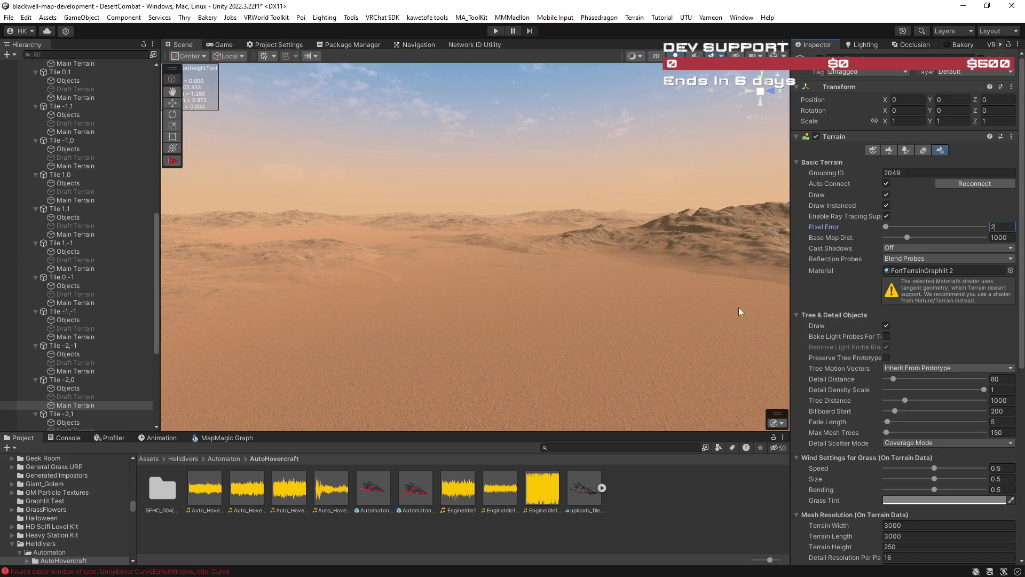
Step: Edit Pixel Error on Tiles -2,1, -2,2, -1,2, 0,2 and 1,2, then select Tile 0,-19
scroll(107, 371, down, 3)
click(90, 344)
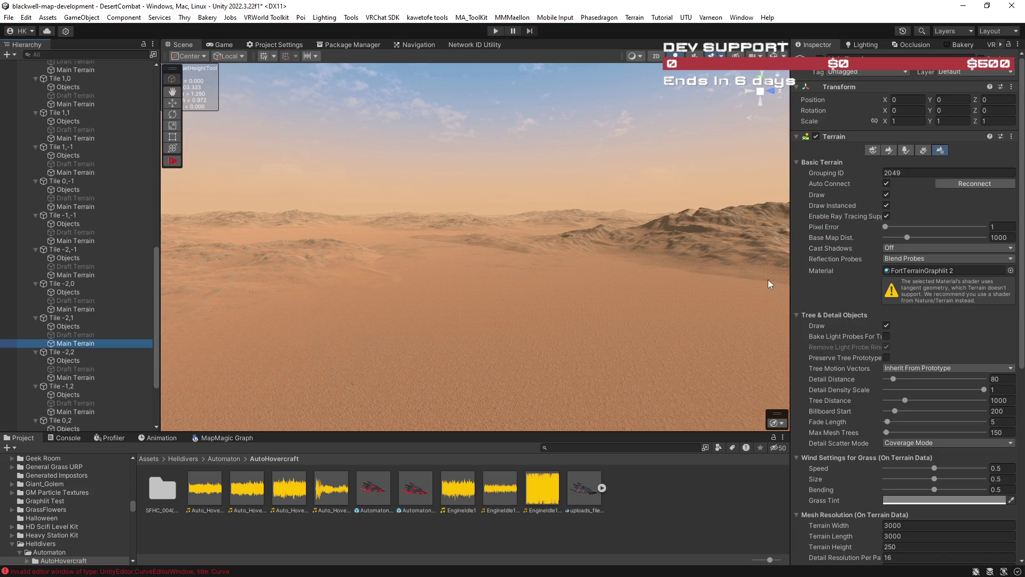
click(78, 379)
click(996, 228)
click(72, 412)
scroll(74, 413, down, 4)
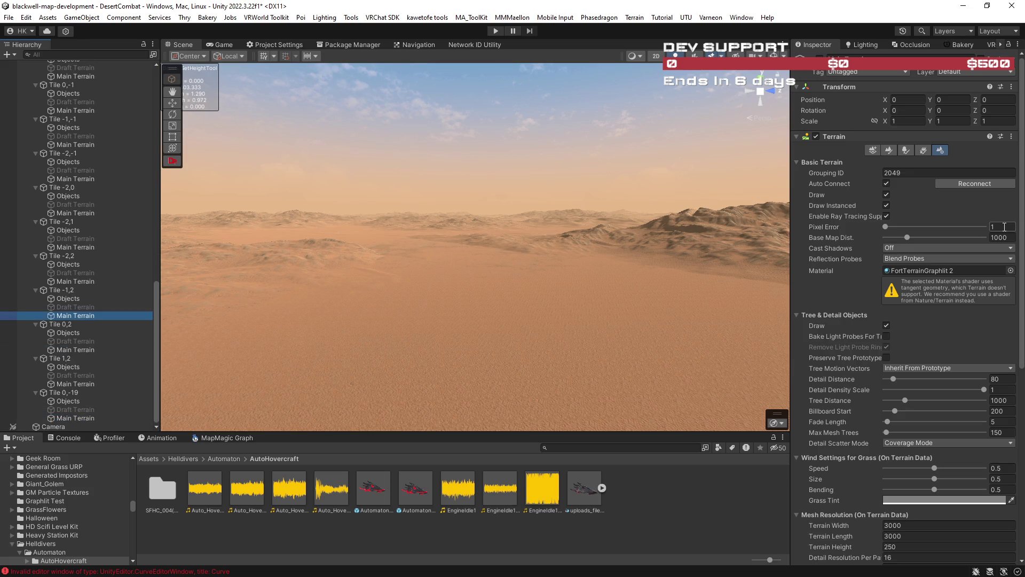
click(80, 350)
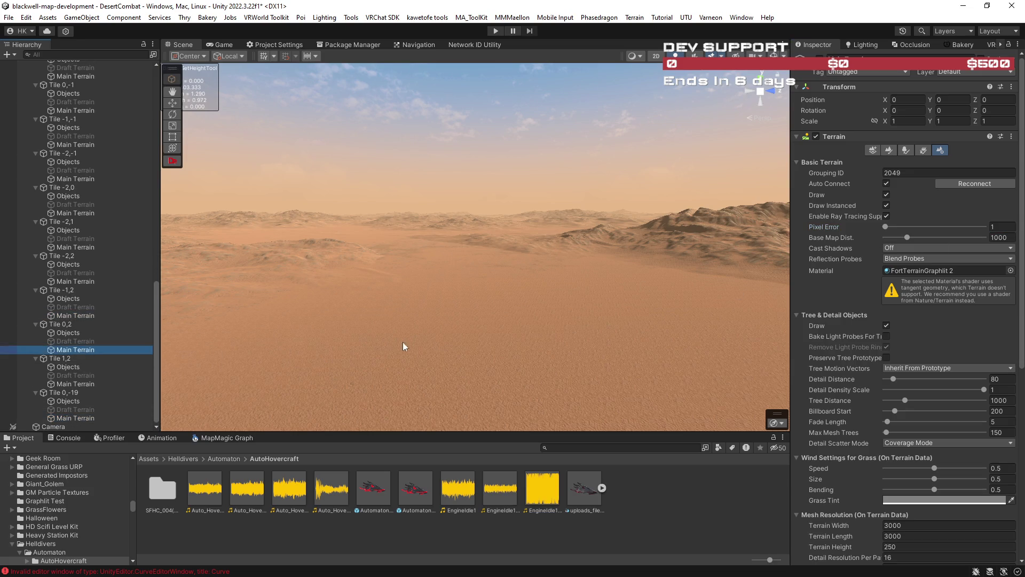
click(1006, 226)
text(2)
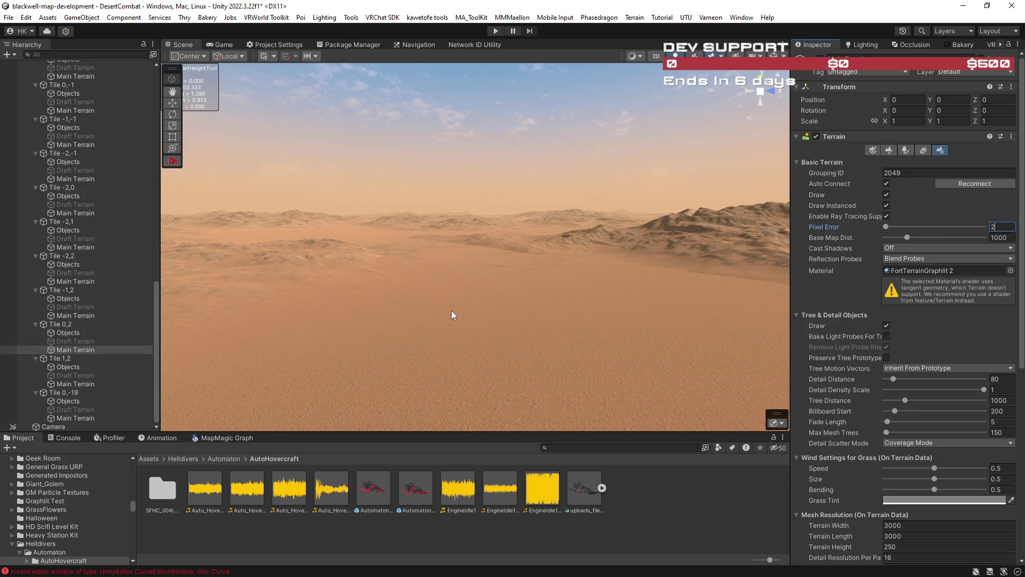
click(75, 384)
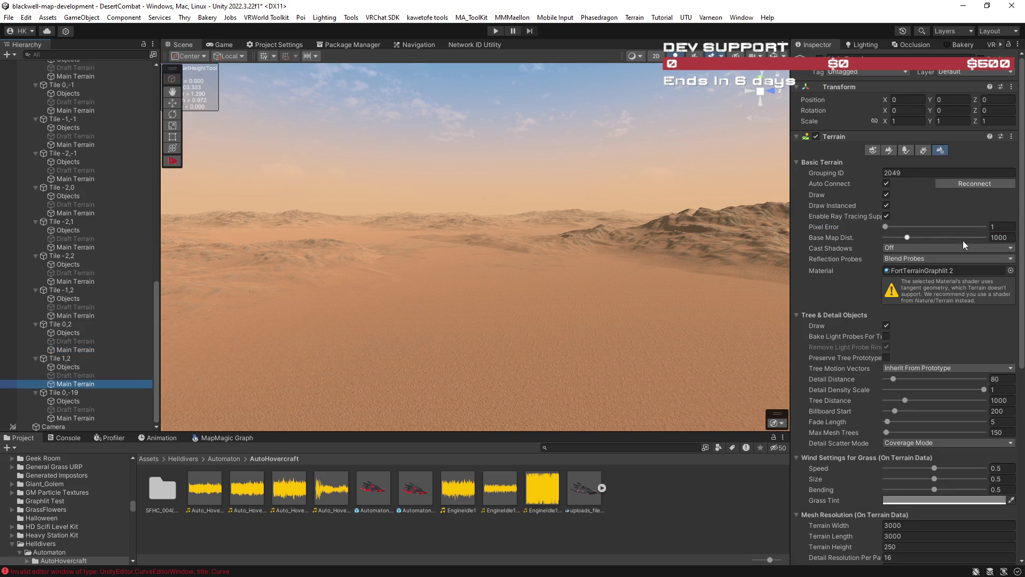
click(999, 227)
text(2)
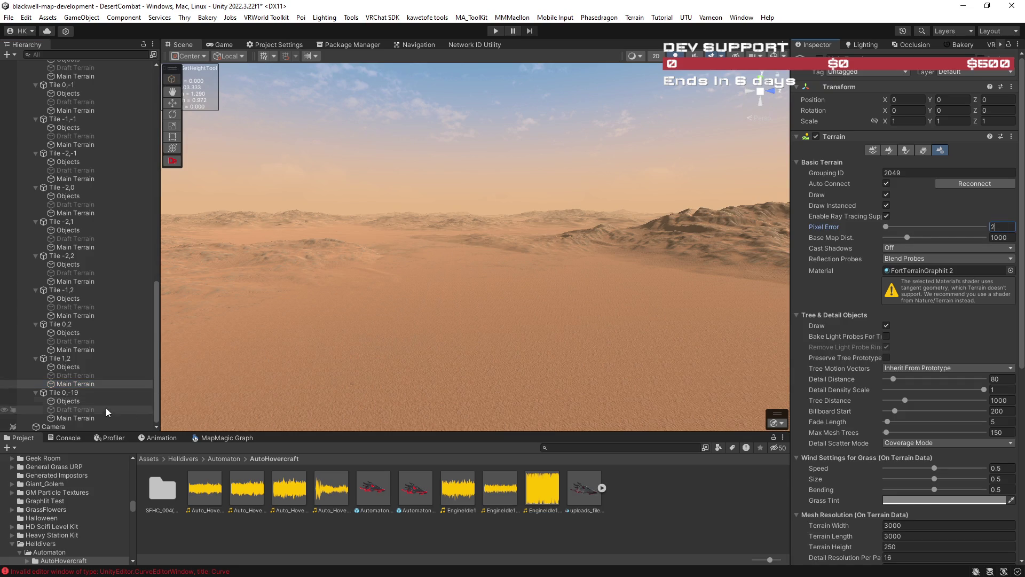
click(102, 419)
Step: Fly down to the terrain and activate Set Height on Tile 0,0's terrain
mouse_move(458, 283)
mouse_down()
mouse_move(407, 290)
mouse_move(408, 279)
mouse_move(437, 294)
mouse_up()
key(w)
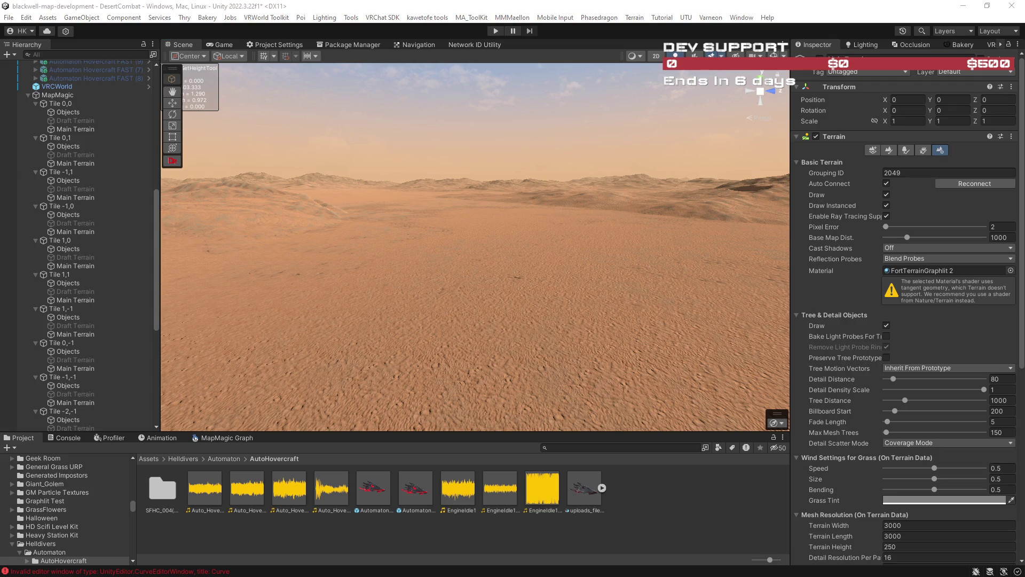
mouse_move(601, 363)
mouse_down()
mouse_move(578, 322)
mouse_move(337, 339)
mouse_move(374, 342)
mouse_up()
click(75, 128)
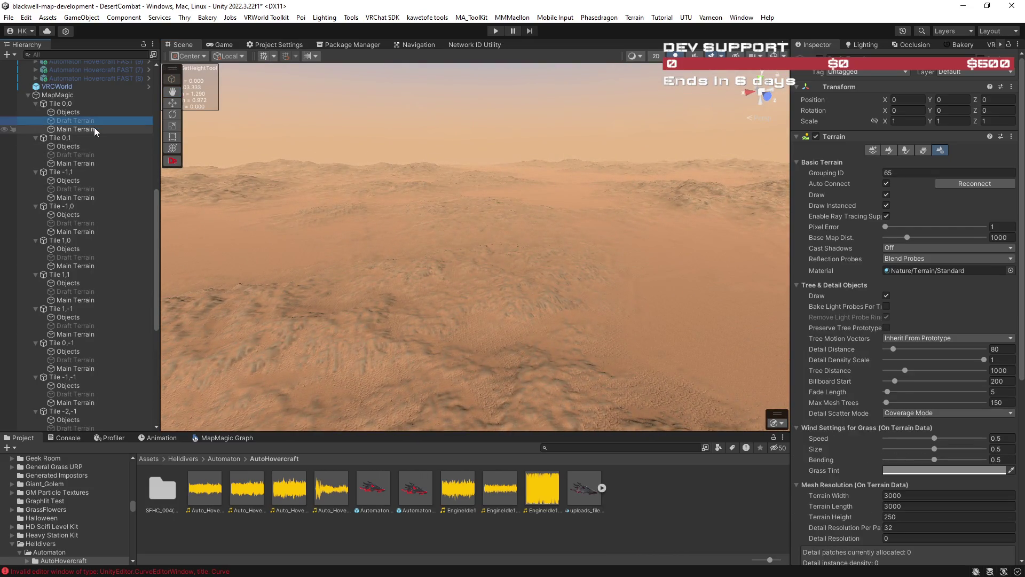
click(889, 150)
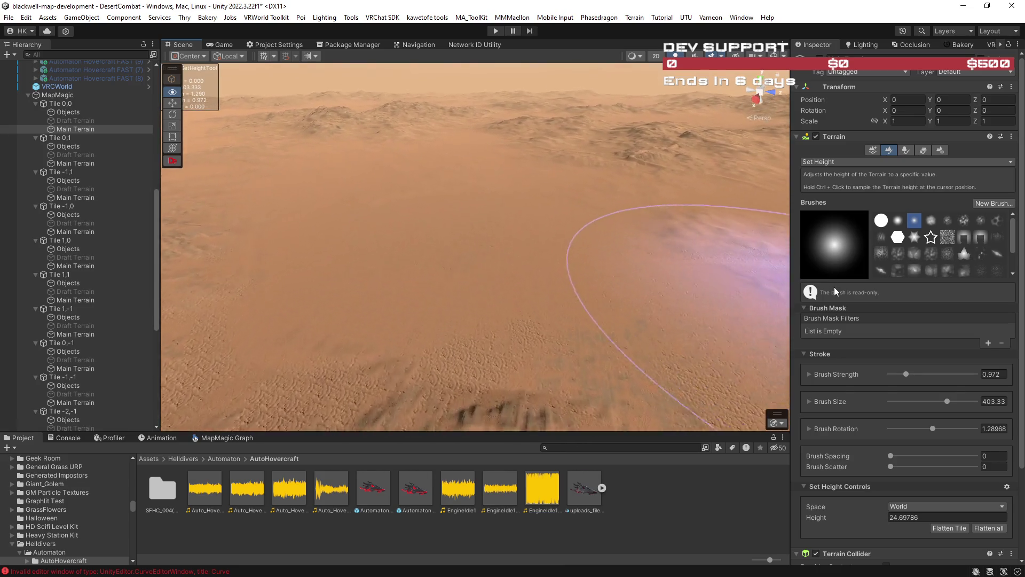
Step: Flatten two terrain strips, enlarging the brush to 600 and strength to 3.9150
mouse_move(694, 257)
mouse_down()
mouse_move(663, 254)
mouse_move(709, 267)
mouse_move(206, 270)
mouse_move(393, 286)
mouse_move(355, 296)
mouse_move(392, 293)
mouse_move(390, 269)
mouse_up()
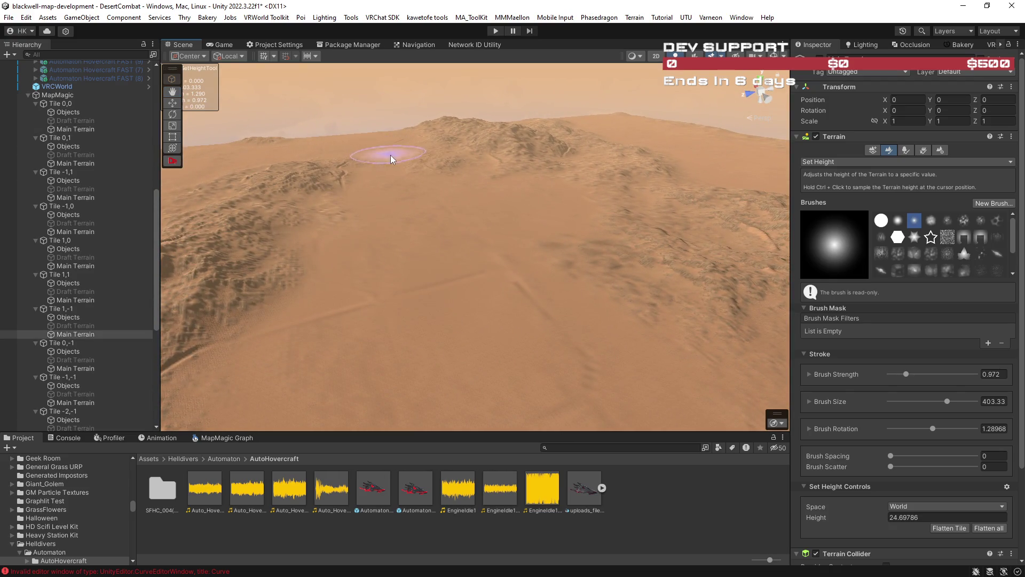
drag(403, 197, 436, 260)
drag(957, 401, 971, 403)
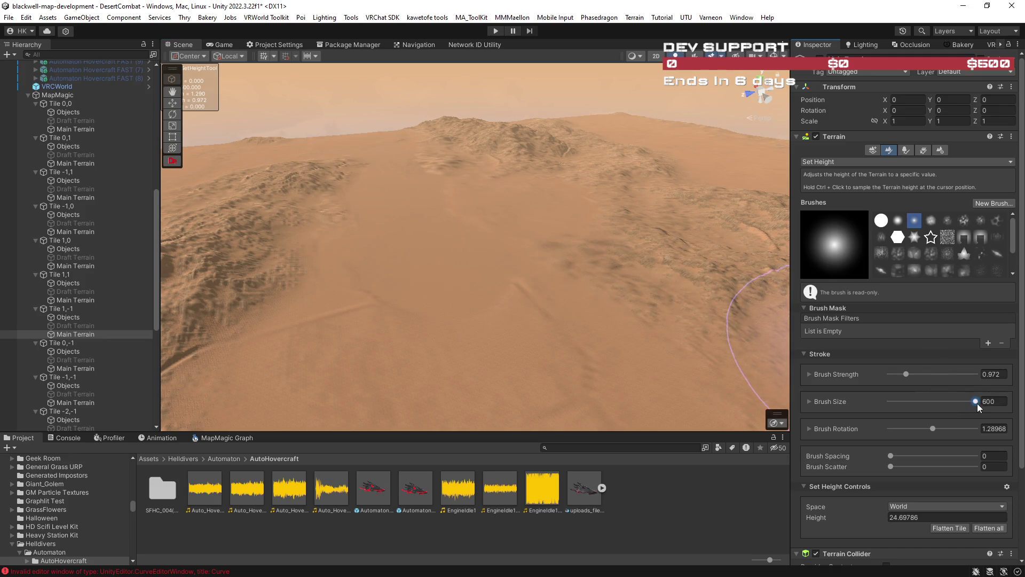
drag(420, 201, 431, 251)
drag(946, 376, 957, 374)
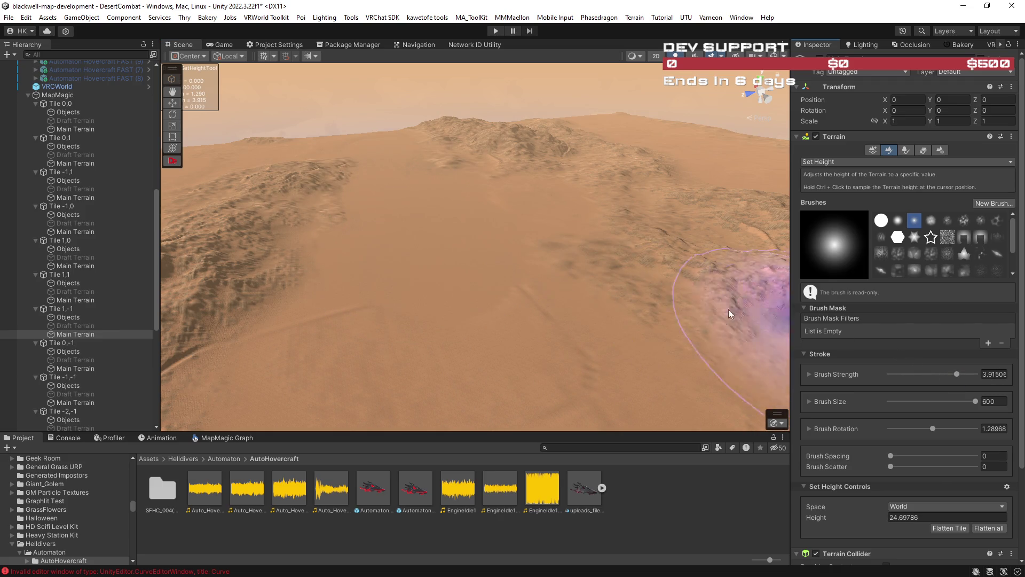
Step: Flatten two more plateaus at height 24.69786 from different view angles
mouse_move(434, 287)
mouse_down()
mouse_move(590, 338)
mouse_move(833, 299)
mouse_move(901, 327)
mouse_move(898, 284)
mouse_move(746, 328)
mouse_move(664, 336)
mouse_move(562, 310)
mouse_move(663, 315)
mouse_move(533, 292)
mouse_move(566, 261)
mouse_up()
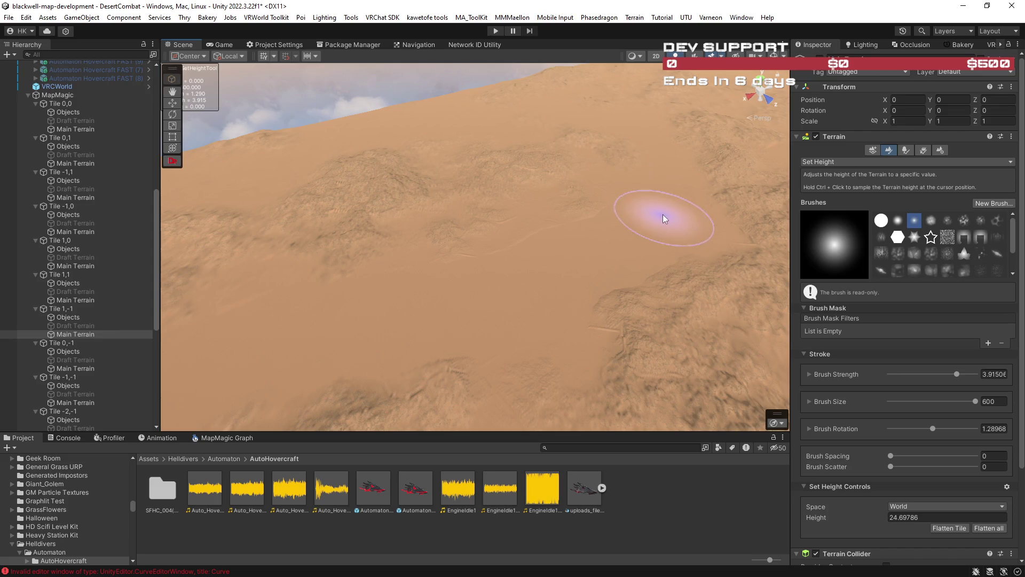
mouse_move(670, 112)
mouse_down()
mouse_move(744, 98)
mouse_move(902, 110)
mouse_move(991, 95)
mouse_move(39, 99)
mouse_move(100, 101)
mouse_move(59, 116)
mouse_move(432, 323)
mouse_up()
mouse_move(562, 364)
mouse_down()
mouse_move(418, 318)
mouse_move(324, 255)
mouse_up()
mouse_move(275, 226)
mouse_down()
mouse_move(344, 227)
mouse_move(294, 206)
mouse_move(283, 213)
mouse_move(291, 238)
mouse_up()
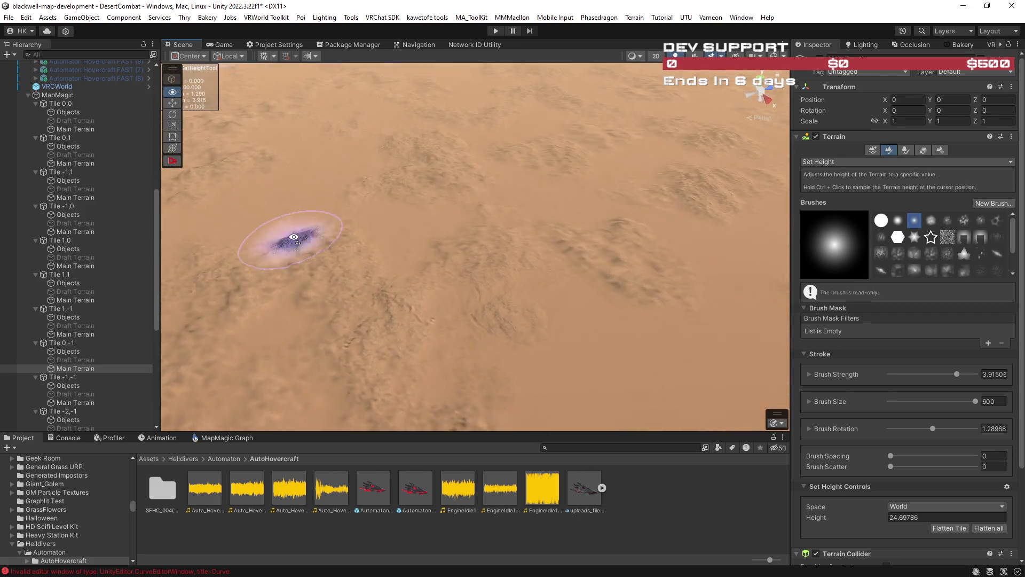
mouse_move(575, 345)
mouse_down()
mouse_move(572, 292)
mouse_move(483, 160)
mouse_up()
mouse_move(532, 188)
mouse_down()
mouse_move(446, 130)
mouse_move(607, 240)
mouse_up()
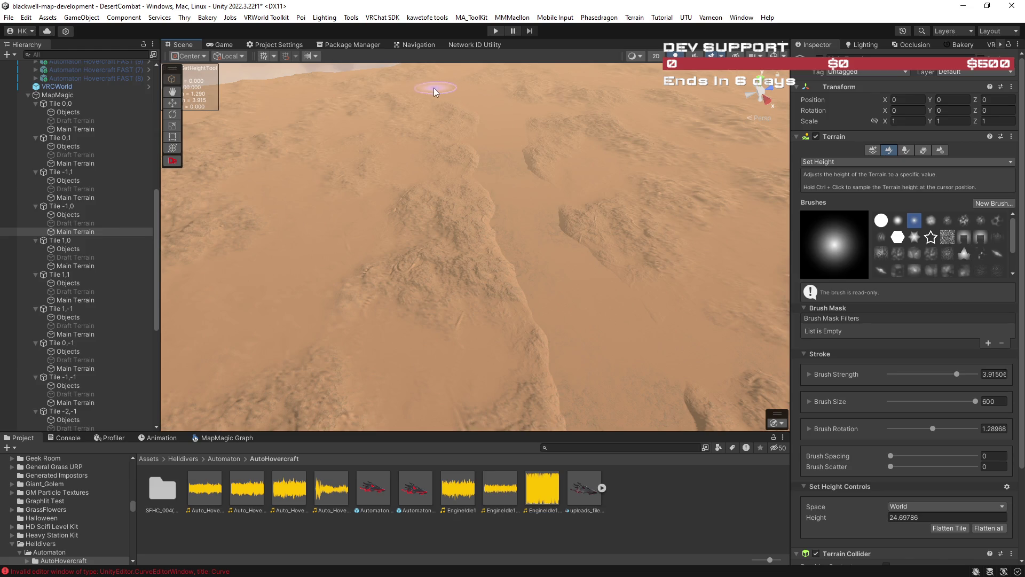
mouse_move(436, 145)
mouse_down()
mouse_move(678, 238)
mouse_move(712, 216)
mouse_move(724, 156)
mouse_move(735, 161)
mouse_move(192, 134)
mouse_up()
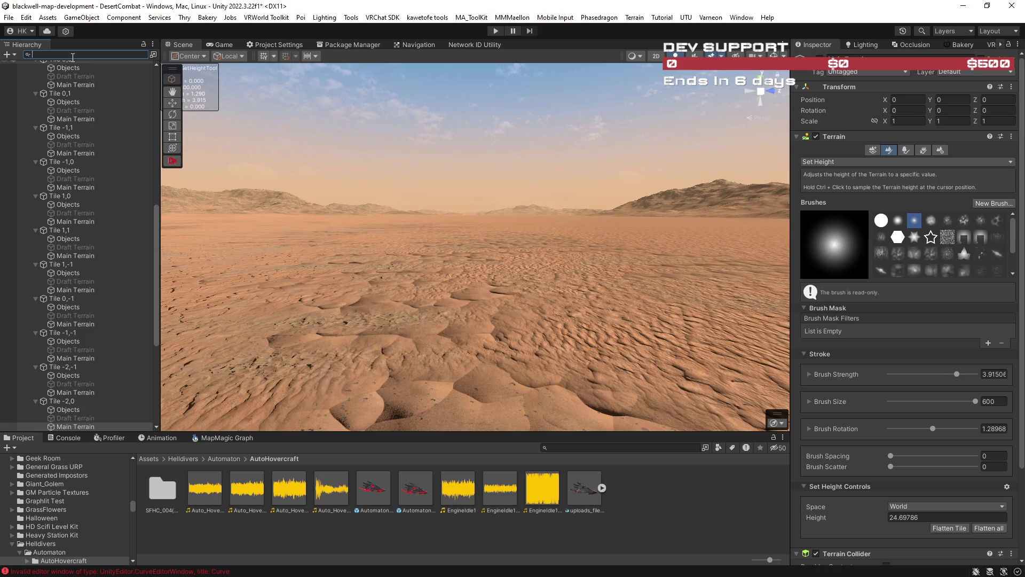
Step: Set Automaton Hovercraft FAST to hover force 10000, down force 0.1, forward force 250, max speed 300
drag(155, 211, 159, 68)
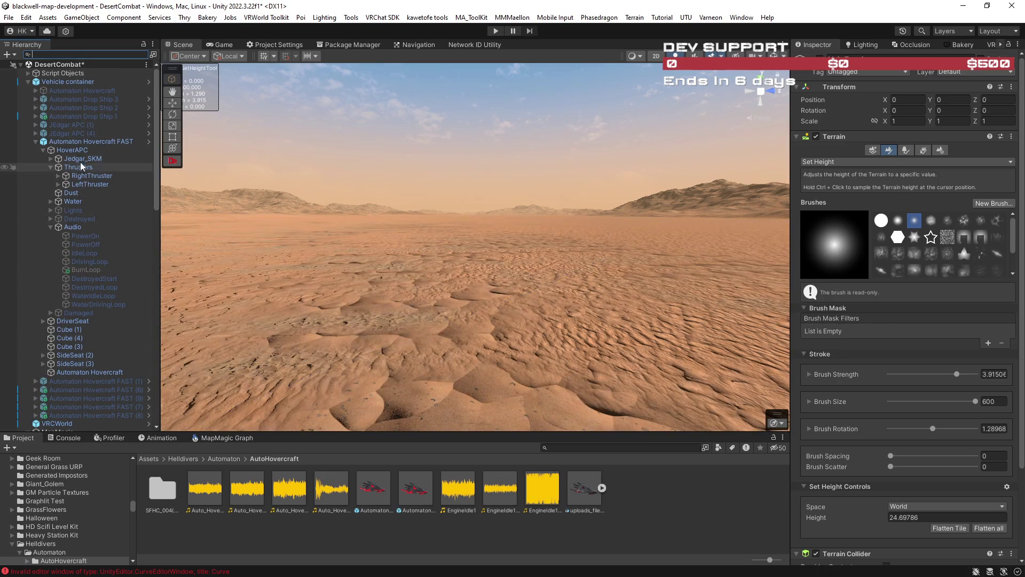
click(75, 139)
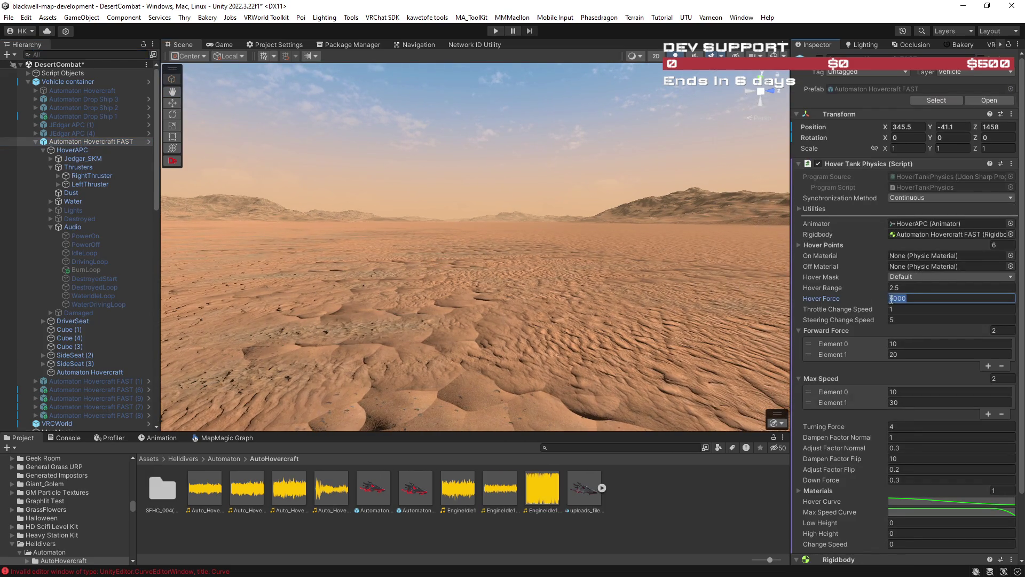
text(1)
scroll(916, 388, down, 3)
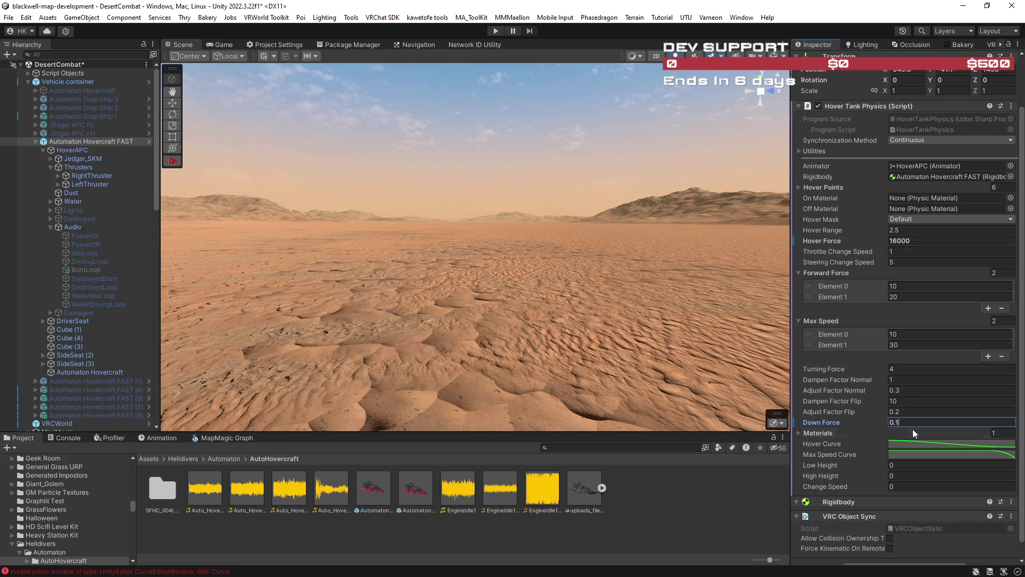
scroll(911, 429, down, 1)
text(10000)
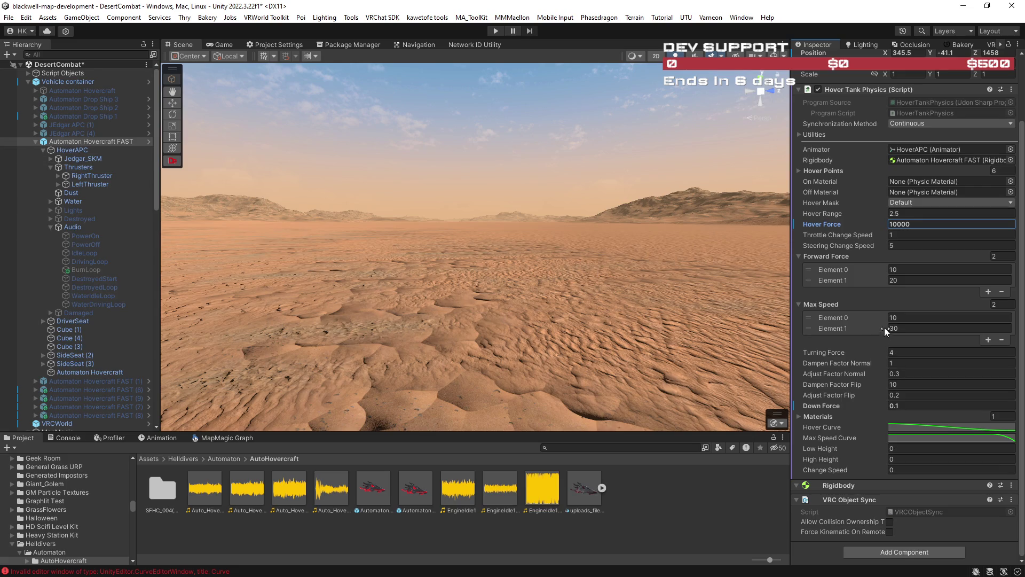
text(2)
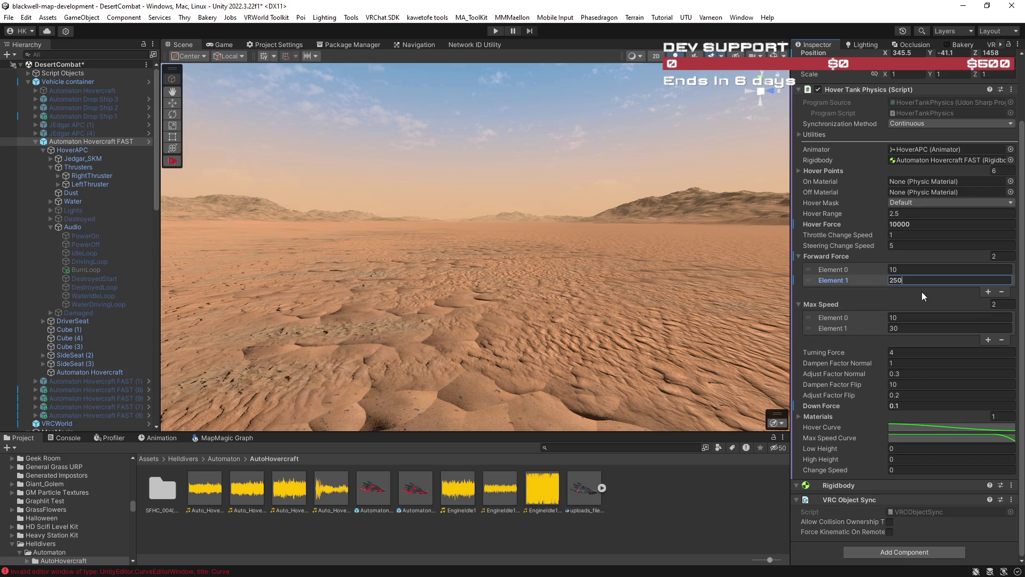
click(904, 328)
text(0)
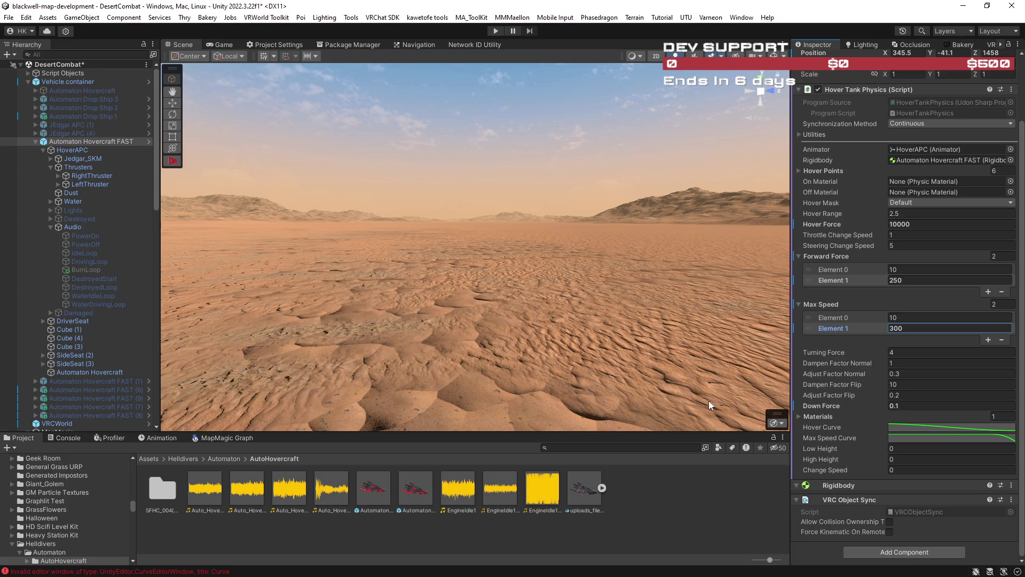
Step: Raise the FAST hovercraft's Rigidbody drag from 0.5 to 2
click(73, 150)
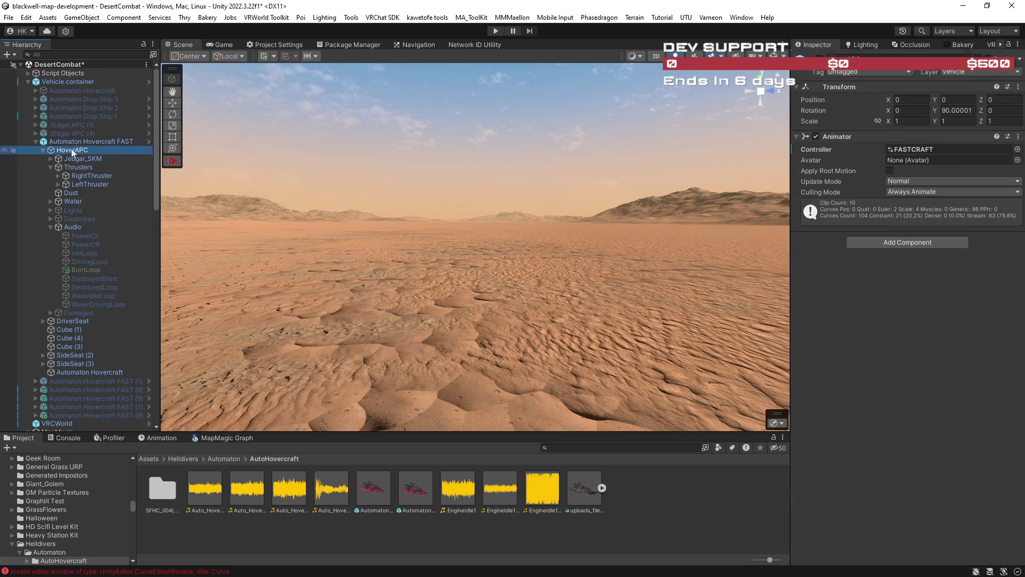
click(75, 142)
scroll(918, 491, down, 10)
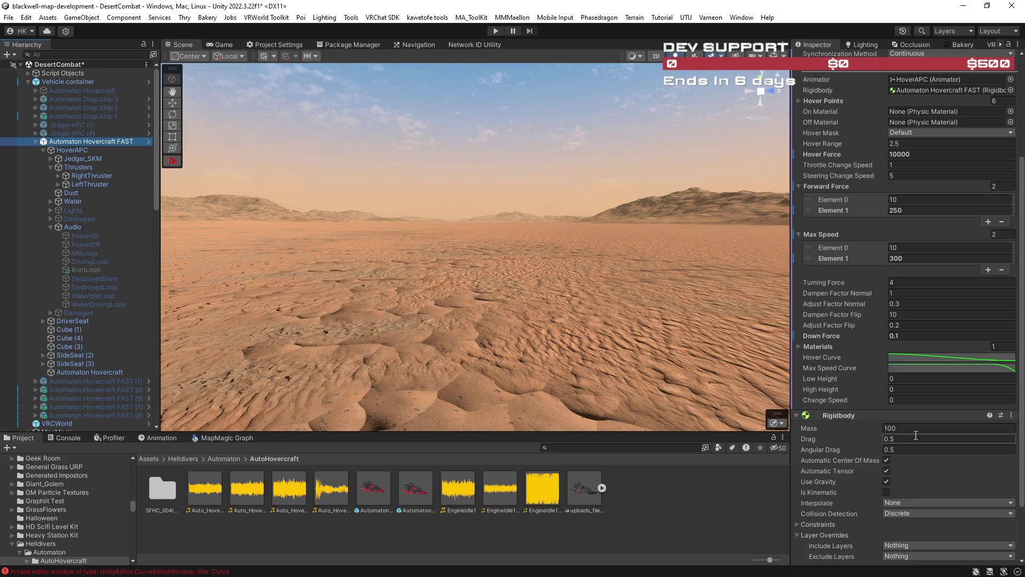
click(866, 439)
text(1)
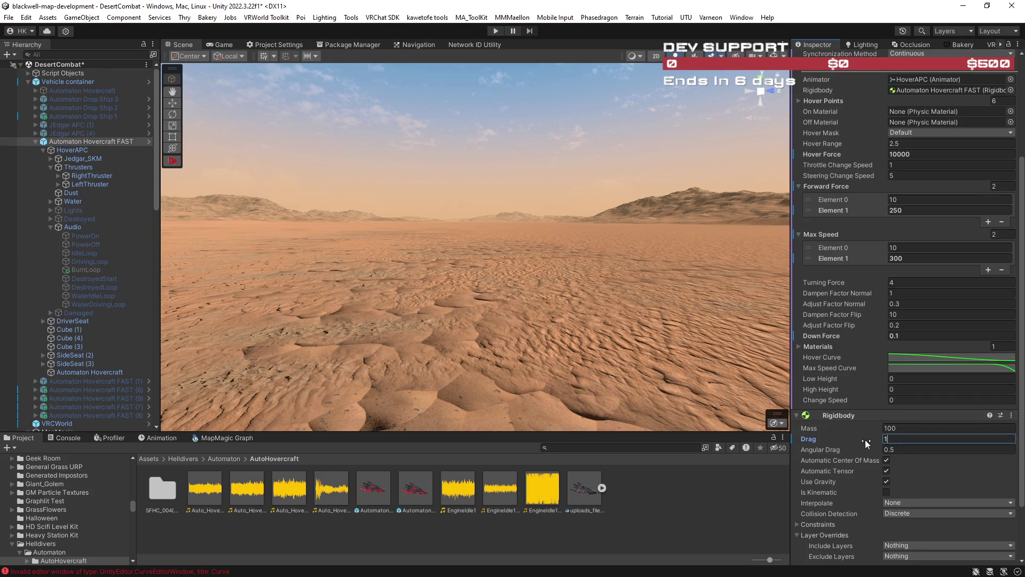
text(.)
text(2)
key(Return)
Step: Look around the desert and select VRCWorld in the Hierarchy
drag(499, 287, 512, 287)
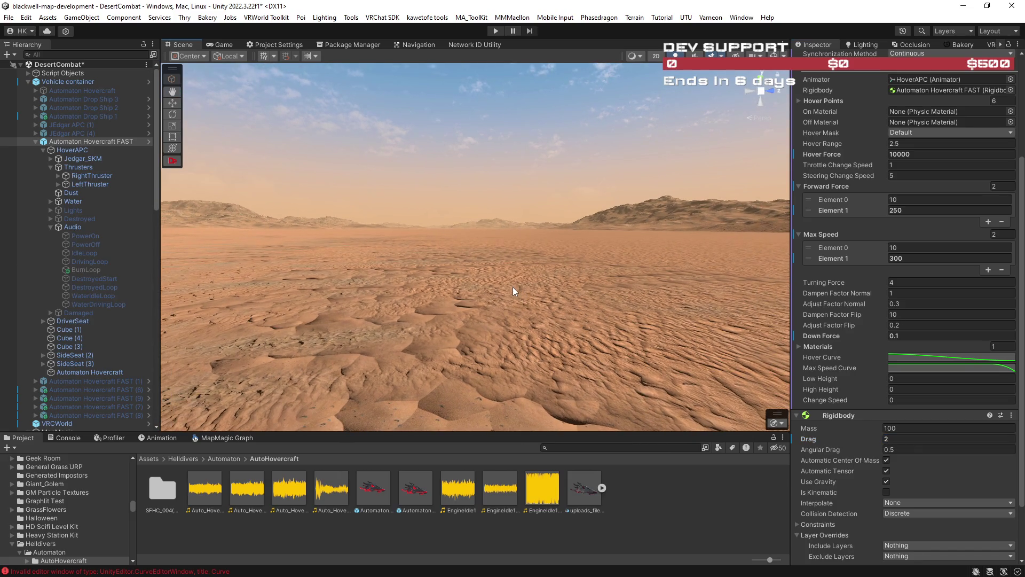
click(123, 54)
click(88, 424)
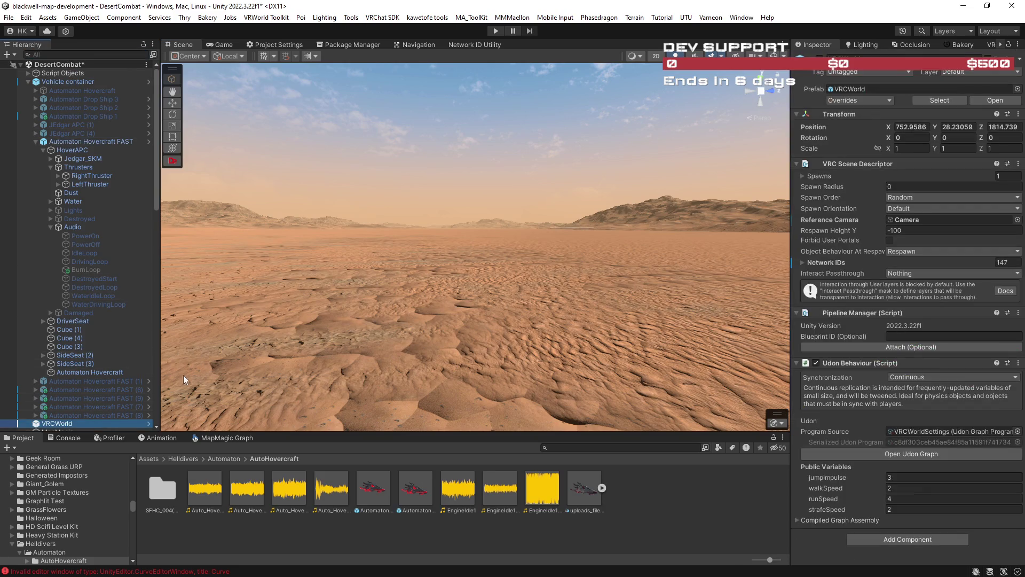
Step: Frame the FAST hovercraft, set its X and Y rotation to 0 and clear its Z rotation
drag(197, 353, 226, 313)
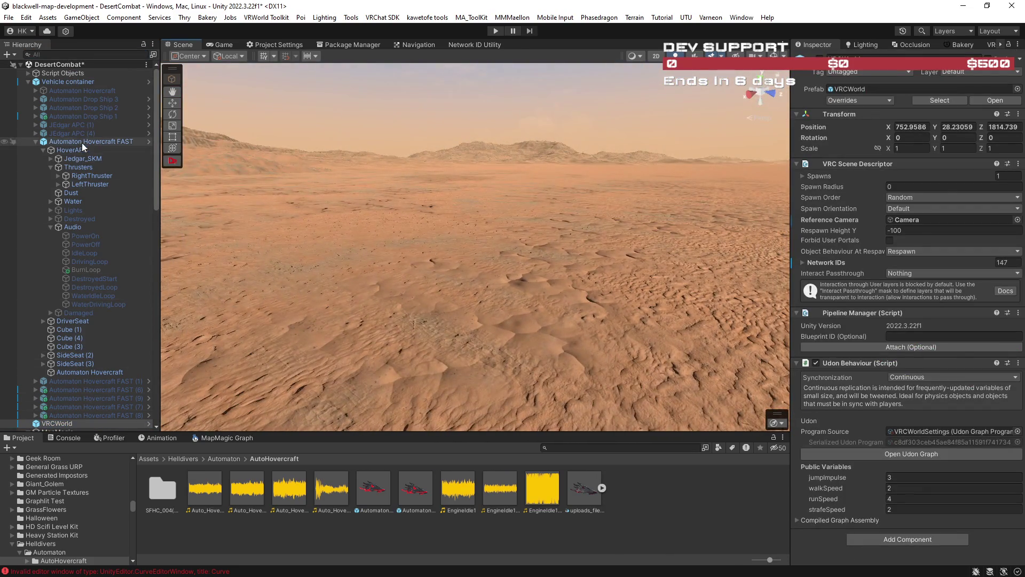
click(82, 141)
mouse_move(329, 249)
mouse_down()
mouse_move(422, 256)
mouse_move(441, 205)
mouse_move(481, 198)
mouse_up()
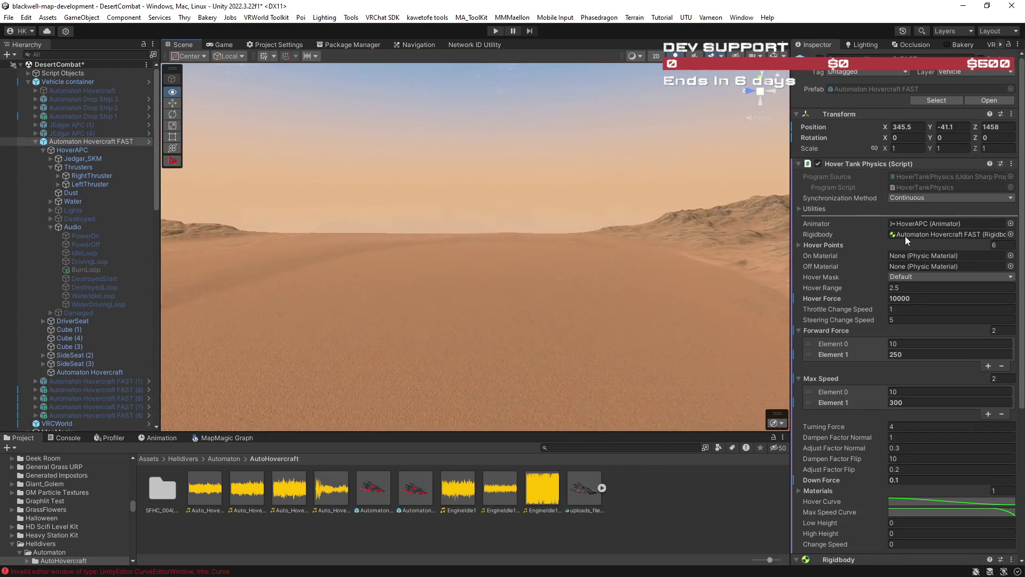
mouse_move(374, 246)
mouse_down()
mouse_move(191, 247)
mouse_move(482, 210)
mouse_up()
key(f)
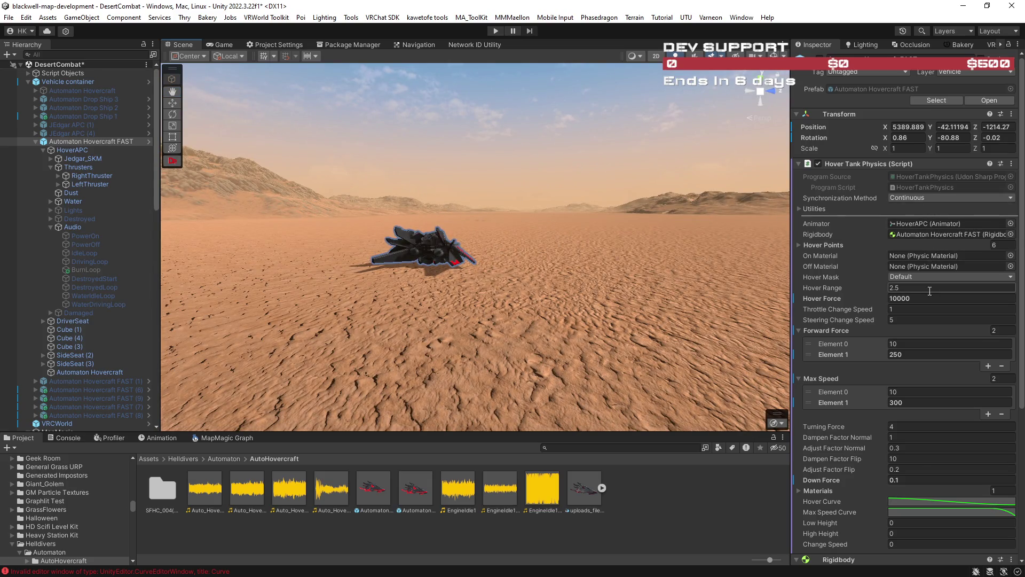
click(917, 126)
click(907, 138)
text(0)
click(953, 137)
text(0)
click(1006, 138)
key(BackSpace)
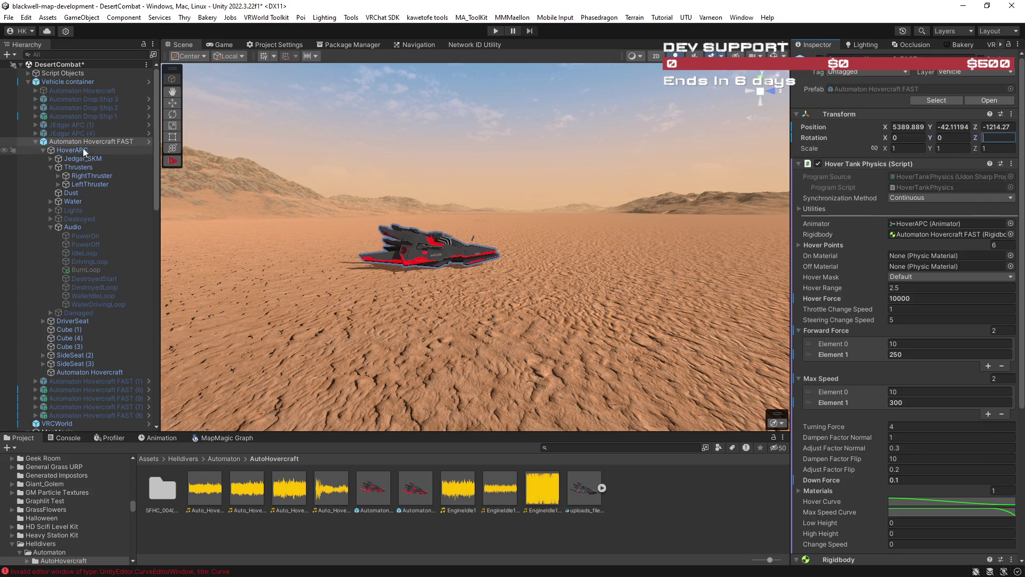
Step: Align VRCWorld with the current view beside the hovercraft, then reset its rotation to 0, 0, 0
click(76, 424)
mouse_move(470, 278)
mouse_down()
mouse_move(437, 281)
mouse_move(468, 288)
mouse_up()
key(ctrl+shift+f)
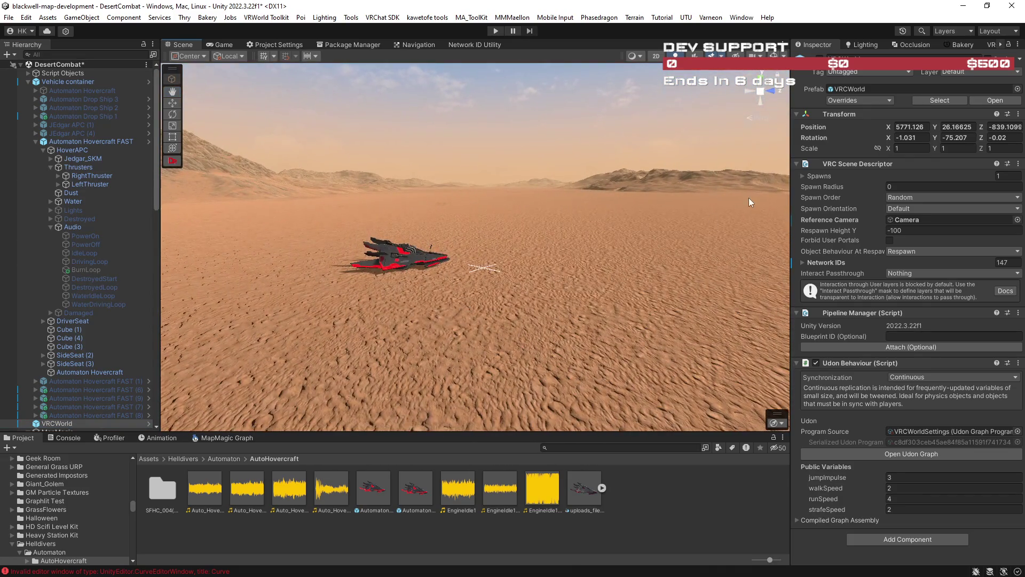
click(918, 139)
key(Tab)
text(0)
key(Tab)
text(0)
key(shift+Tab)
key(shift+Tab)
key(BackSpace)
text(0)
key(Return)
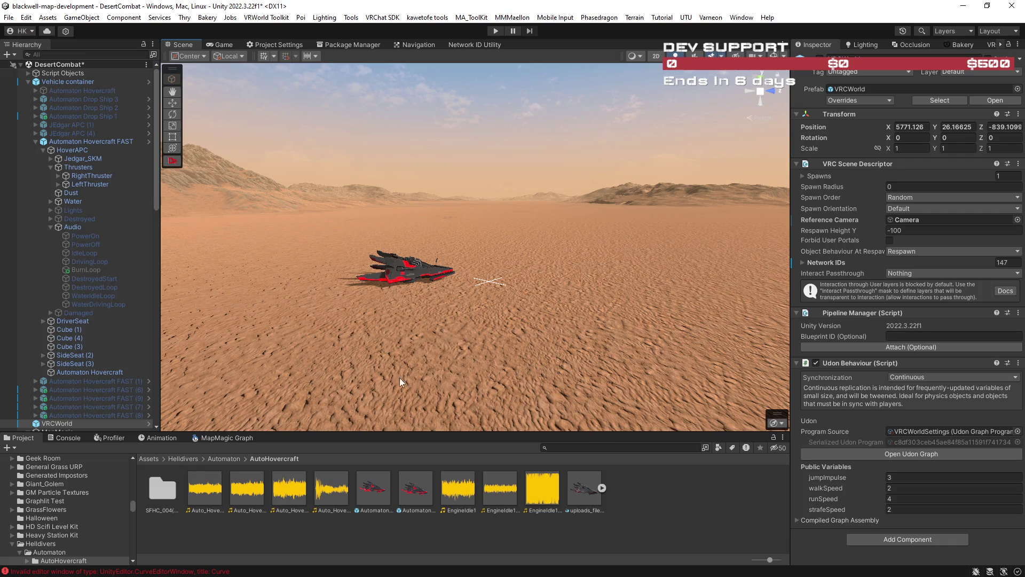
Step: Orbit the view to show more sky and start a search of the project assets
mouse_move(250, 263)
mouse_down()
mouse_move(589, 257)
mouse_move(408, 252)
mouse_move(616, 370)
mouse_up()
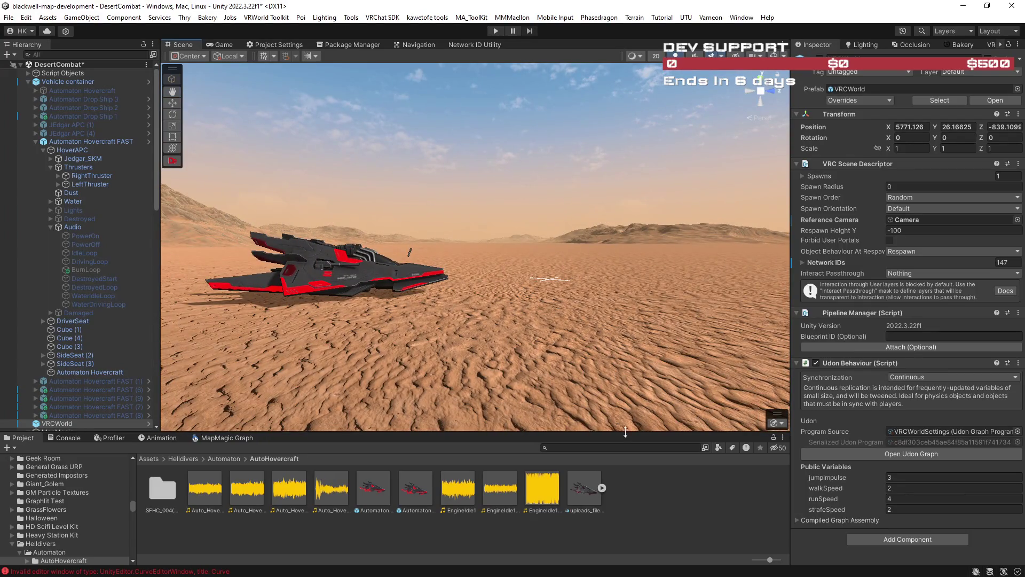
click(577, 446)
mouse_move(155, 162)
mouse_down()
mouse_move(176, 282)
mouse_move(165, 415)
mouse_up()
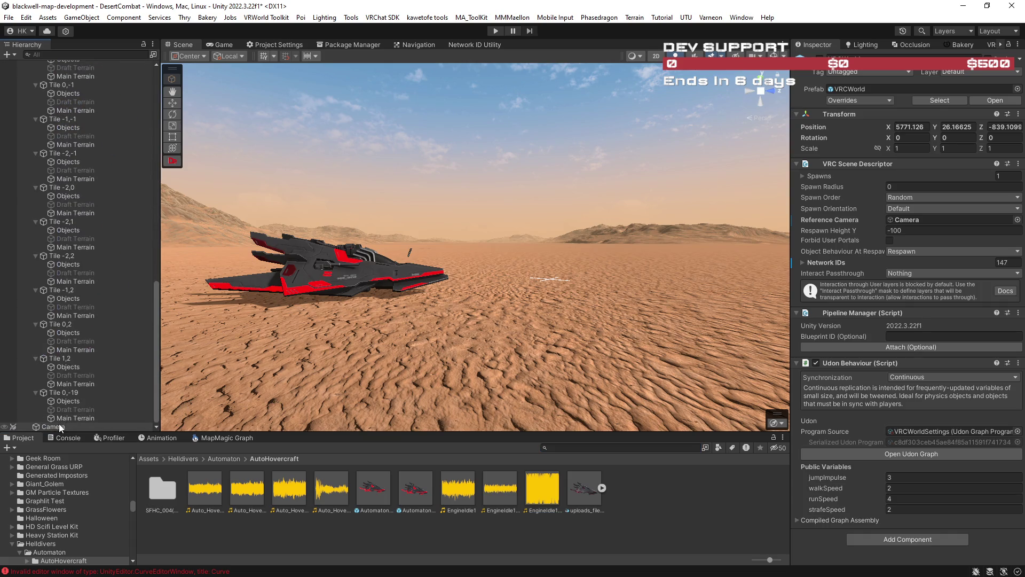
Step: Collapse the MapMagic tile list and move Camera and VRCWorld directly under DesertCombat
scroll(80, 294, up, 10)
click(29, 126)
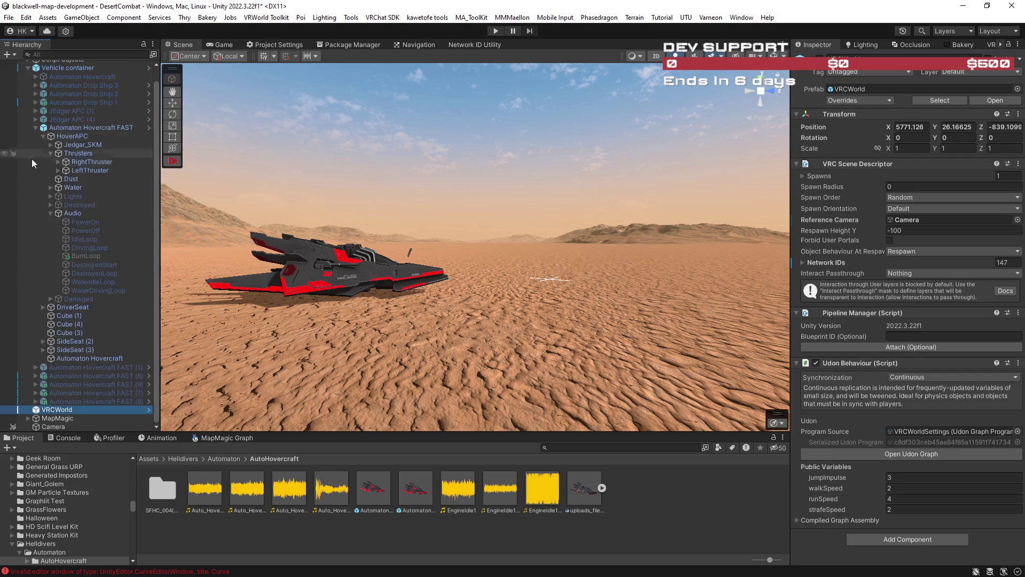
click(54, 426)
ctrl+click(56, 409)
mouse_move(53, 409)
mouse_down()
mouse_move(44, 68)
mouse_move(53, 72)
mouse_up()
click(50, 73)
Step: Add a Post-process Layer to the Camera with its layer set to Water
click(54, 81)
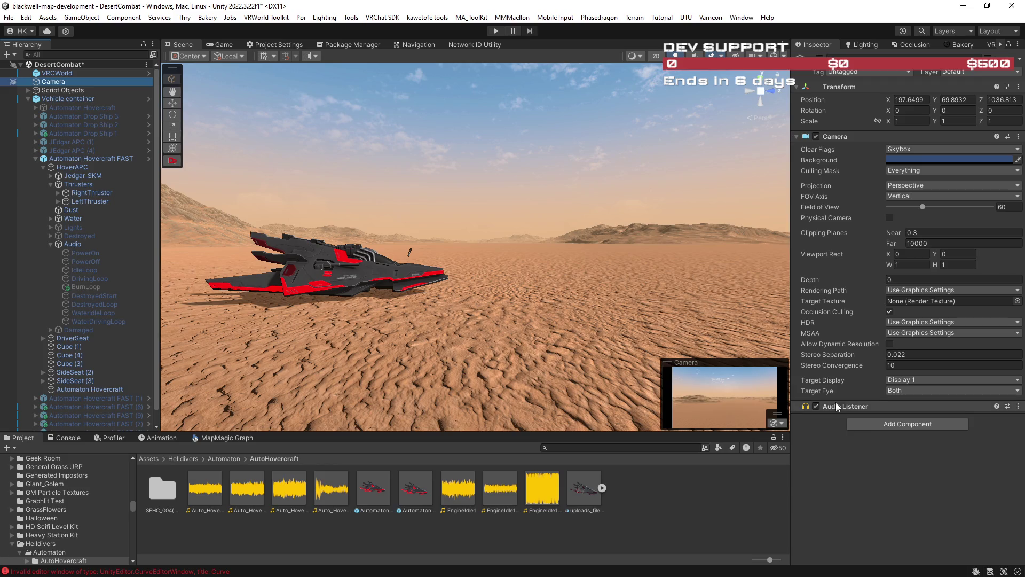
click(886, 424)
text(post)
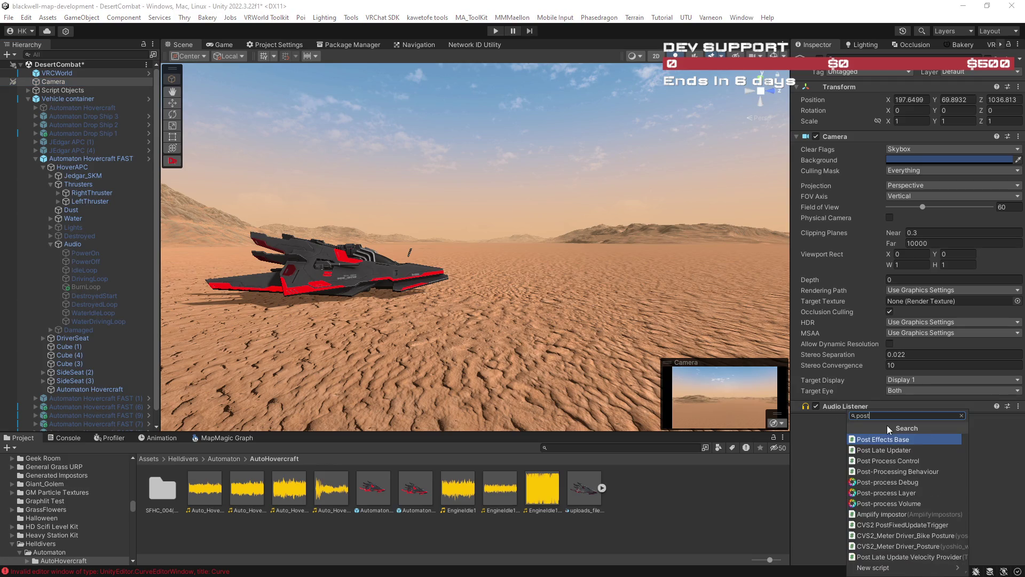
click(912, 494)
scroll(887, 469, down, 3)
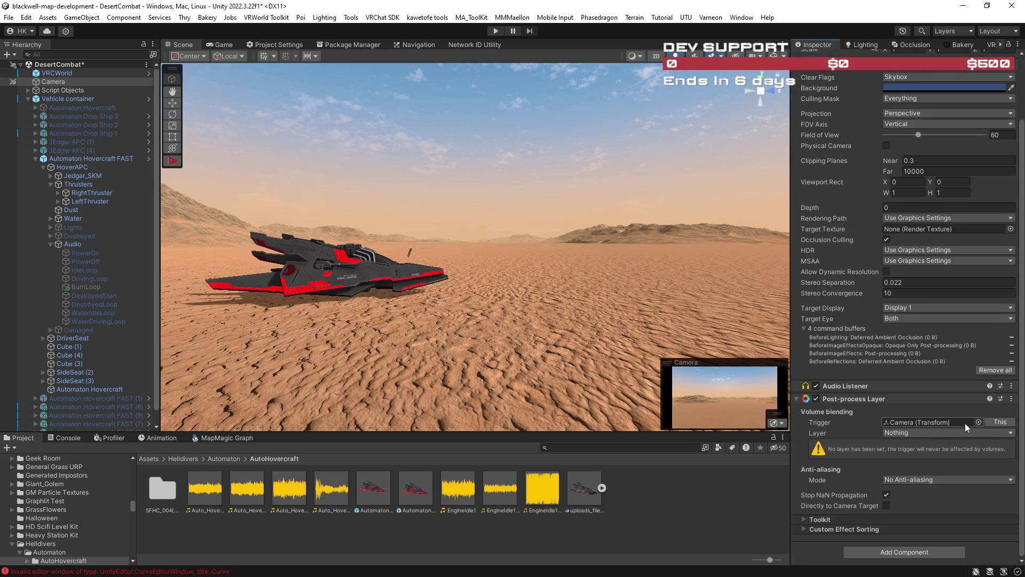
click(930, 432)
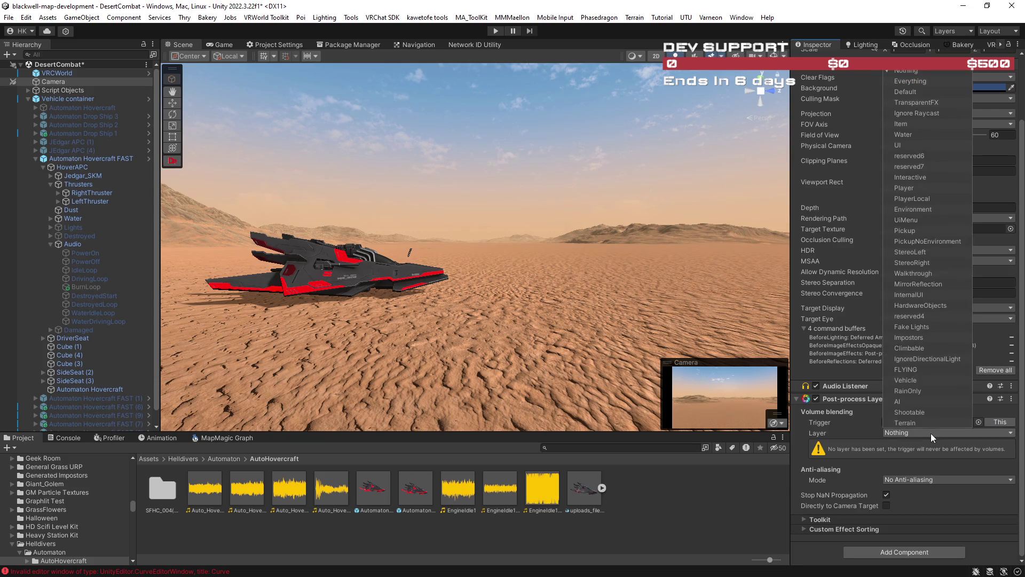
click(908, 133)
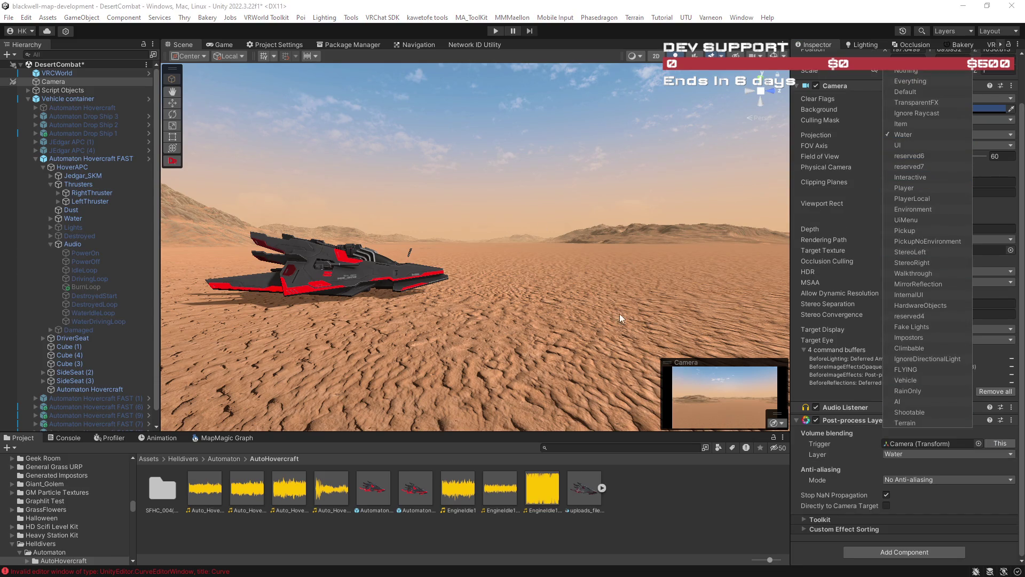
click(609, 297)
Step: Expand the Script Objects group and bring up its context menu
drag(609, 297, 583, 305)
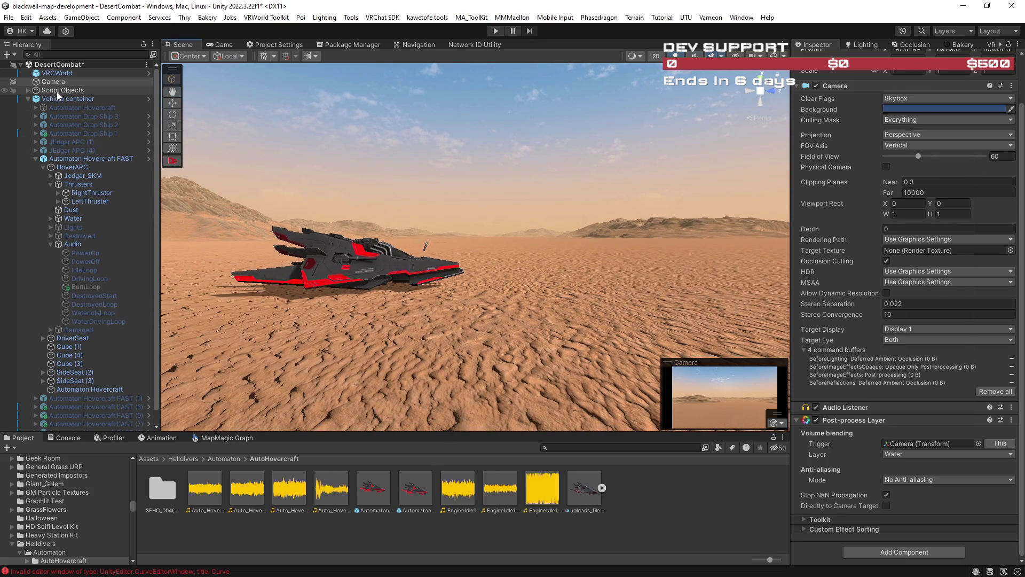
click(28, 91)
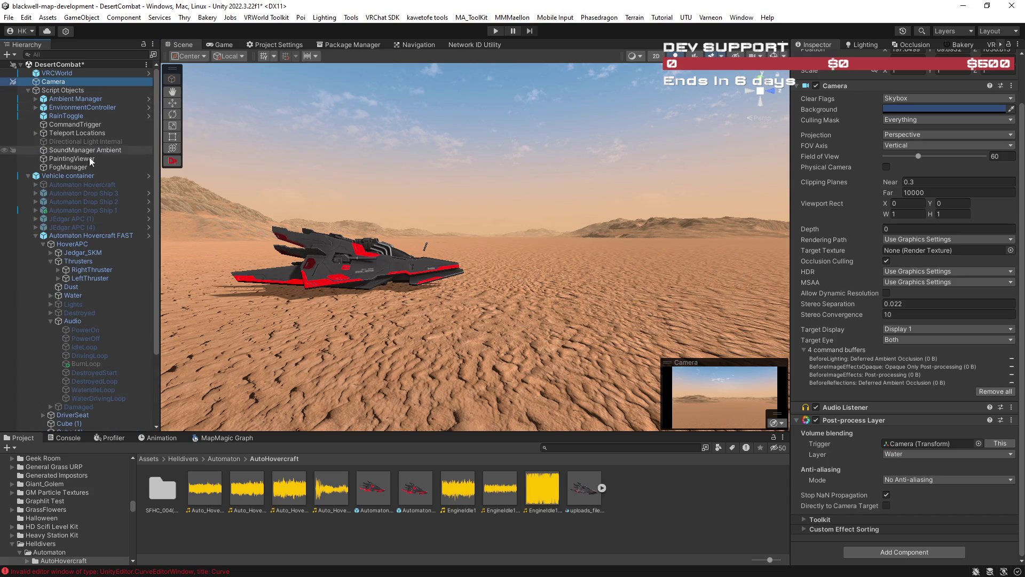
right_click(58, 90)
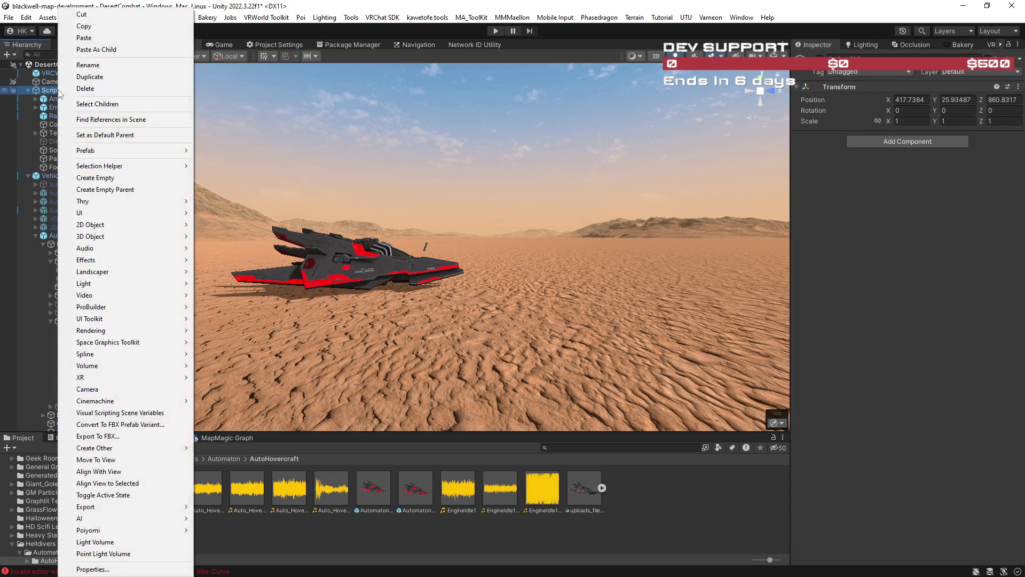
Step: Create an empty object under Script Objects named PostProcessing
mouse_move(130, 167)
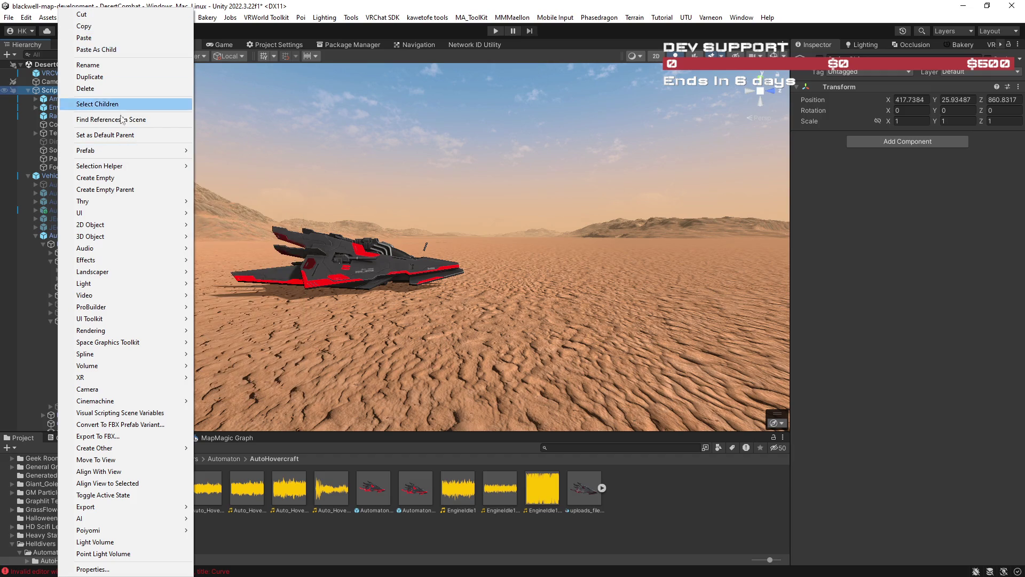
click(125, 177)
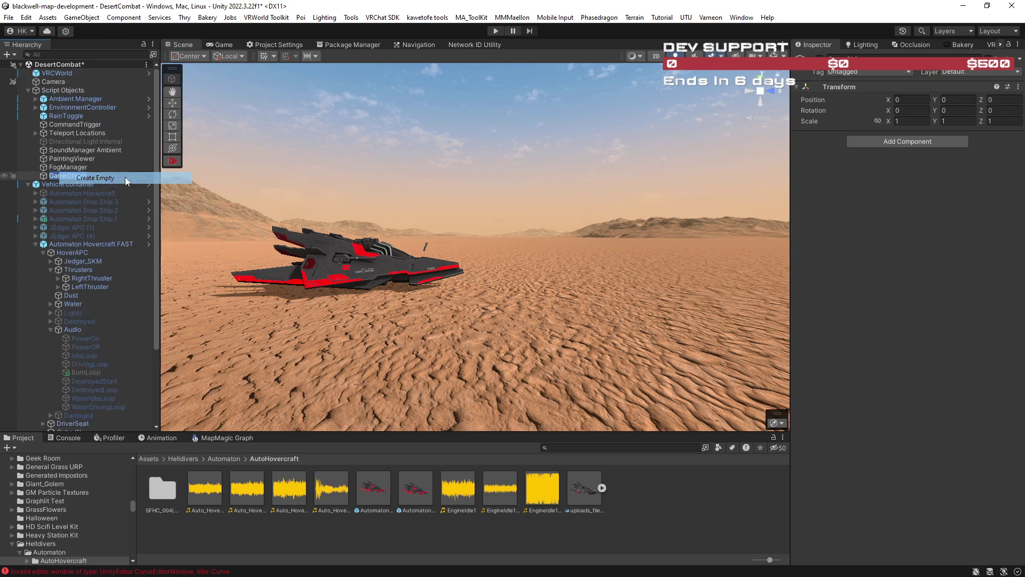
text(PostProcessing)
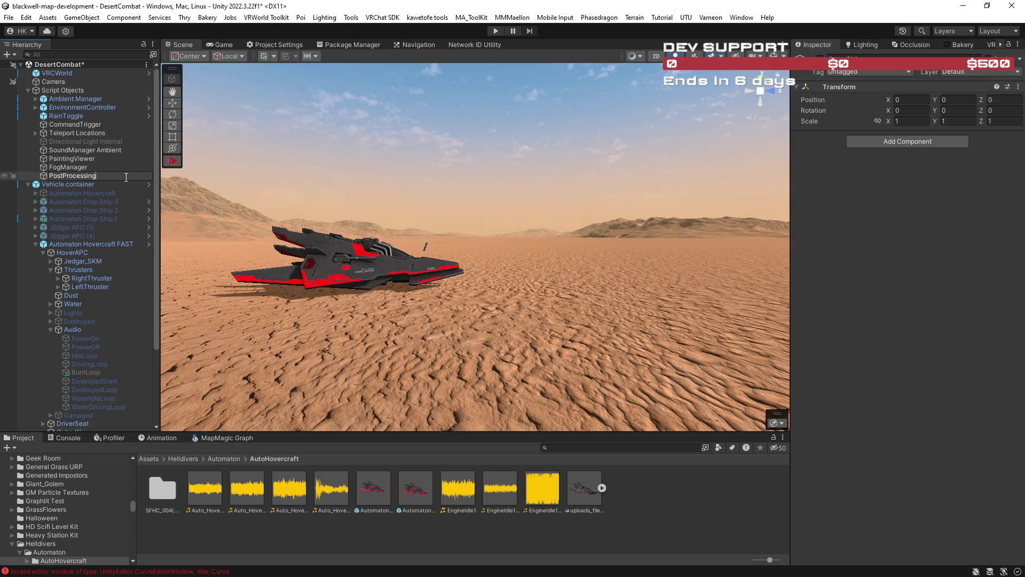
key(Return)
Step: Give PostProcessing a global Post-process Volume component and bring up its profile list
click(945, 142)
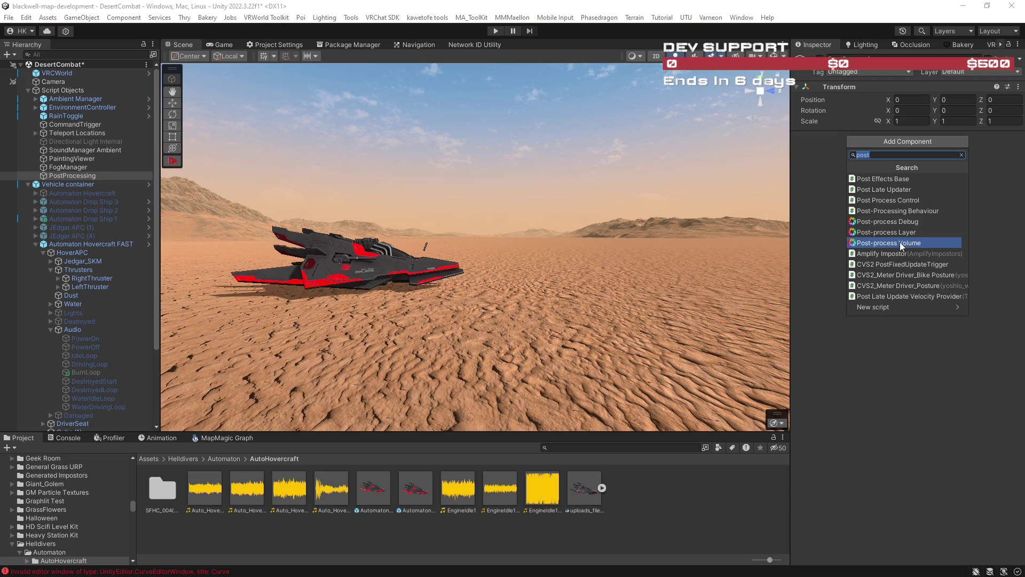
click(900, 242)
click(888, 149)
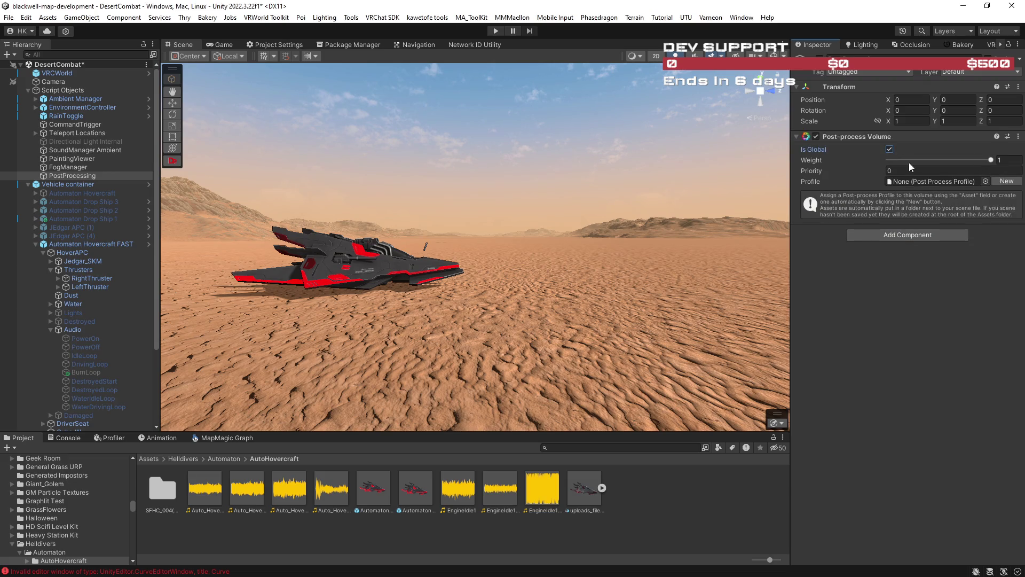
click(986, 182)
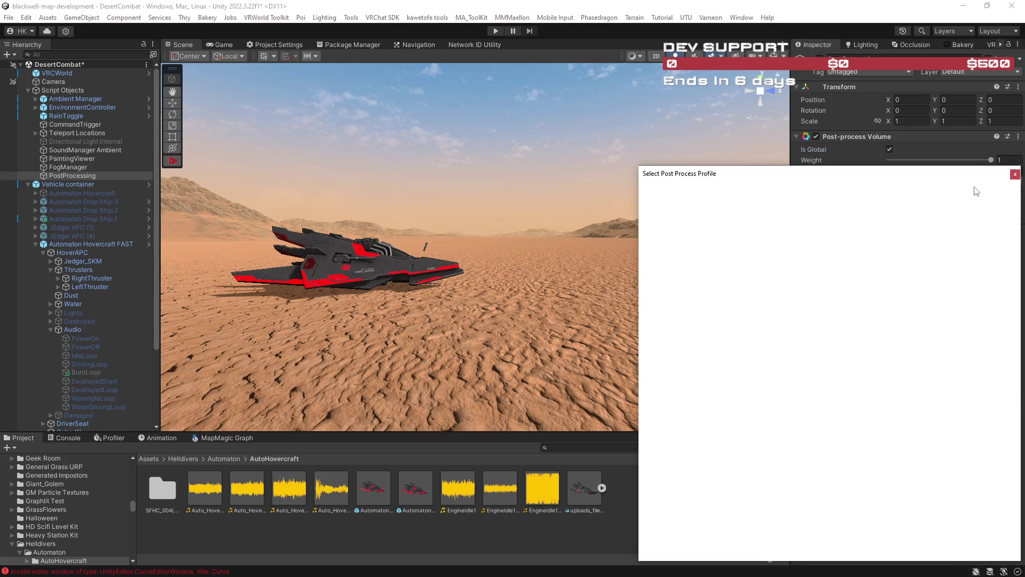
Step: Step the volume profile through AssetCam and Blackwell PP to Black, then turn toward the hovercraft
key(Escape)
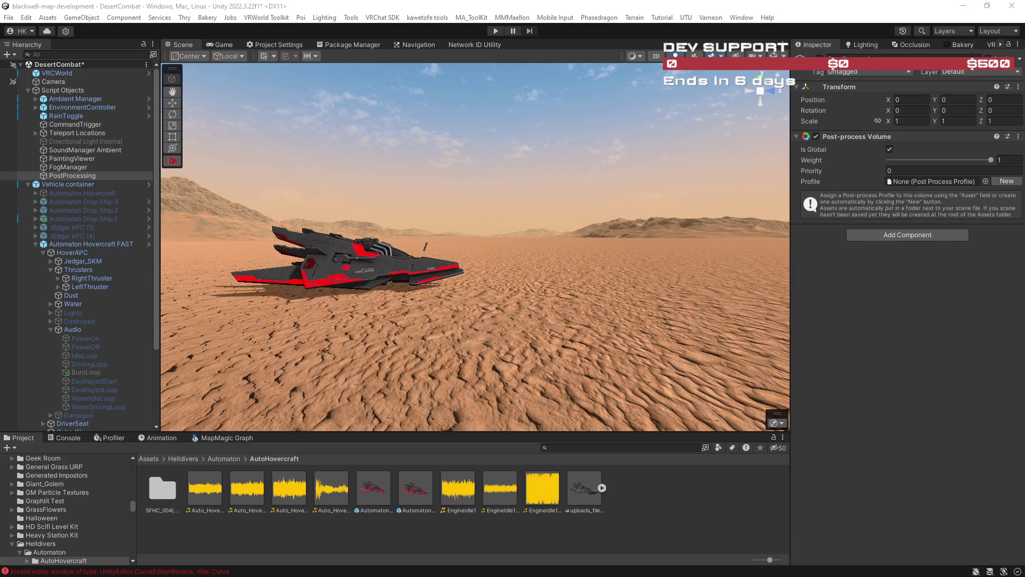
key(Down)
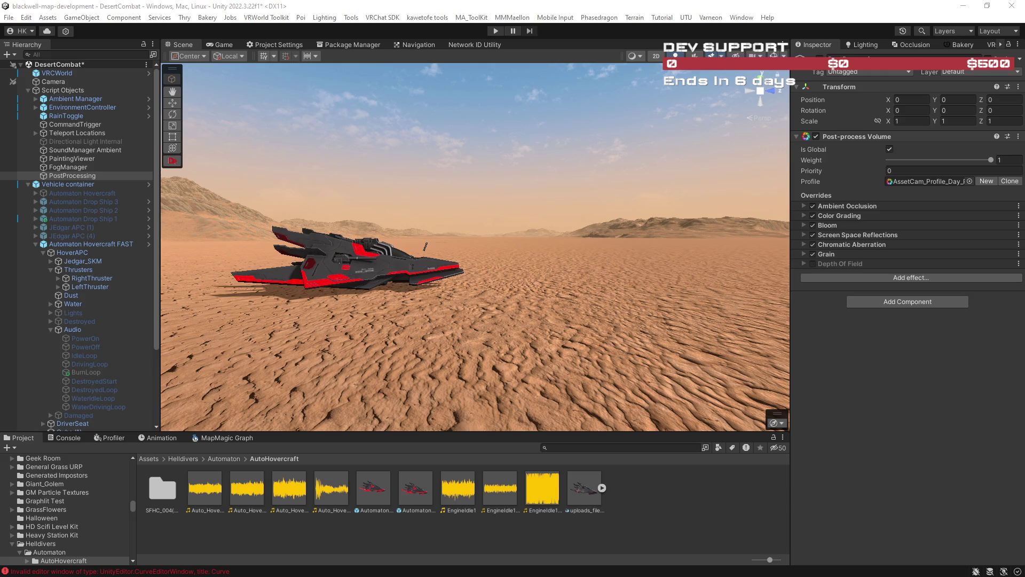
key(Down)
key(Down)
key(Down)
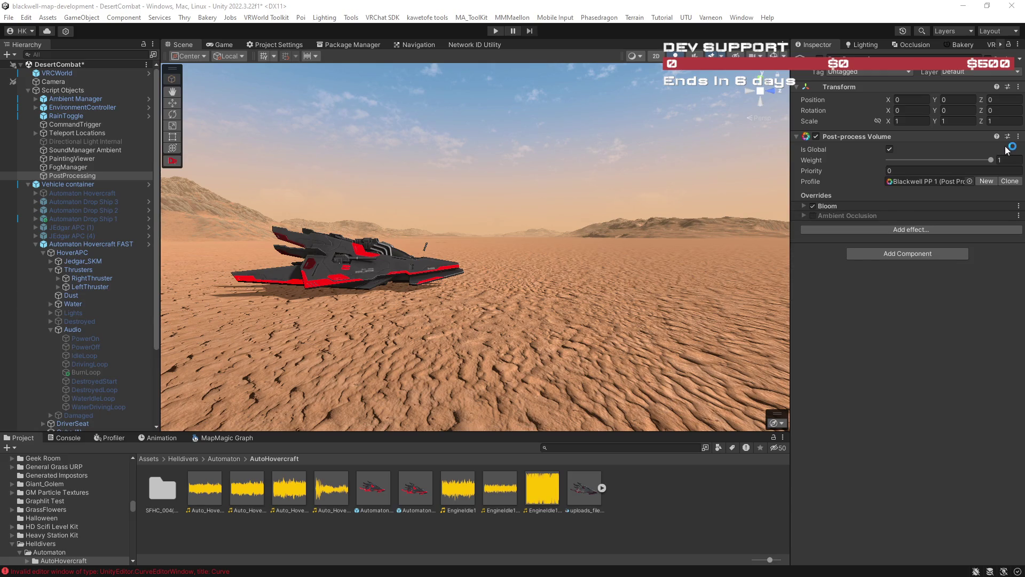
key(Down)
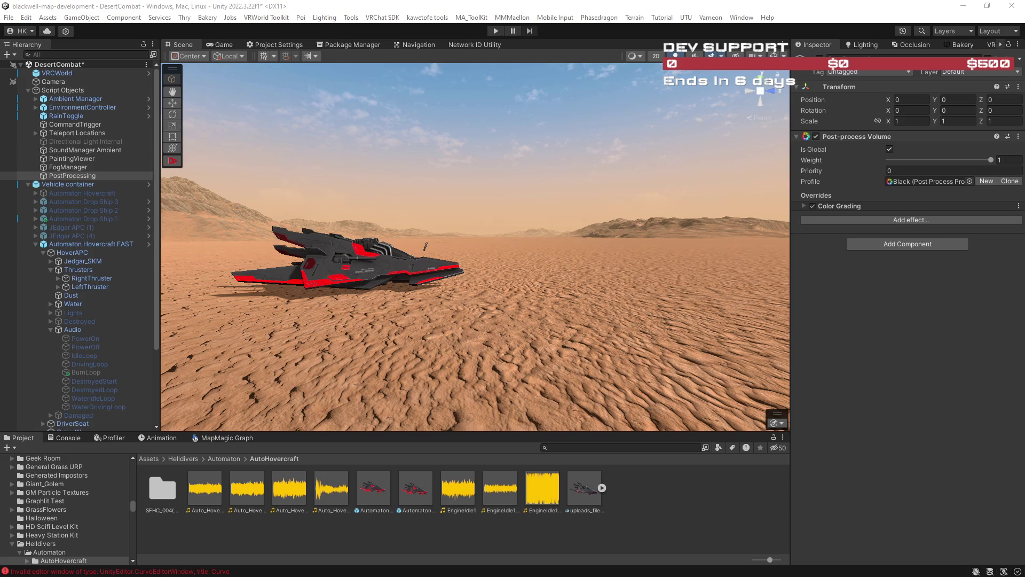
mouse_move(675, 258)
mouse_down()
mouse_move(572, 242)
mouse_move(359, 162)
mouse_up()
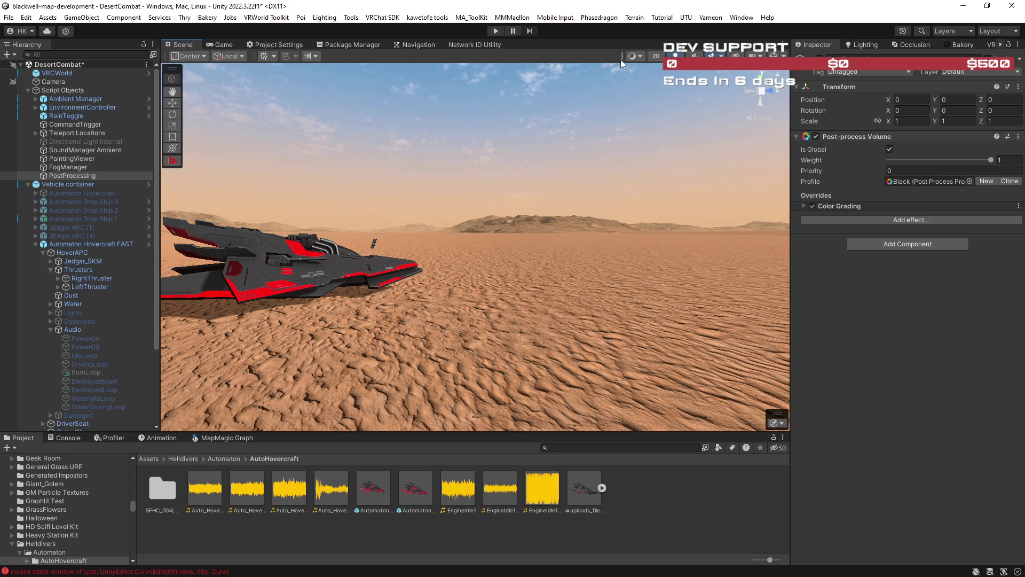
Step: Put PostProcessing on the Water layer and apply the AssetCam_Profile_Day2 profile
click(979, 69)
click(955, 127)
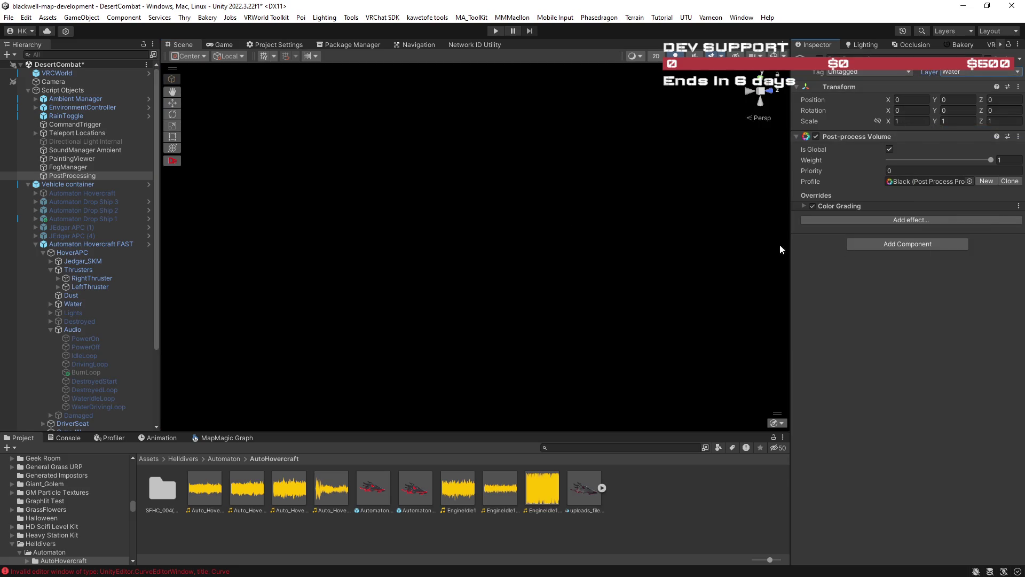
click(969, 181)
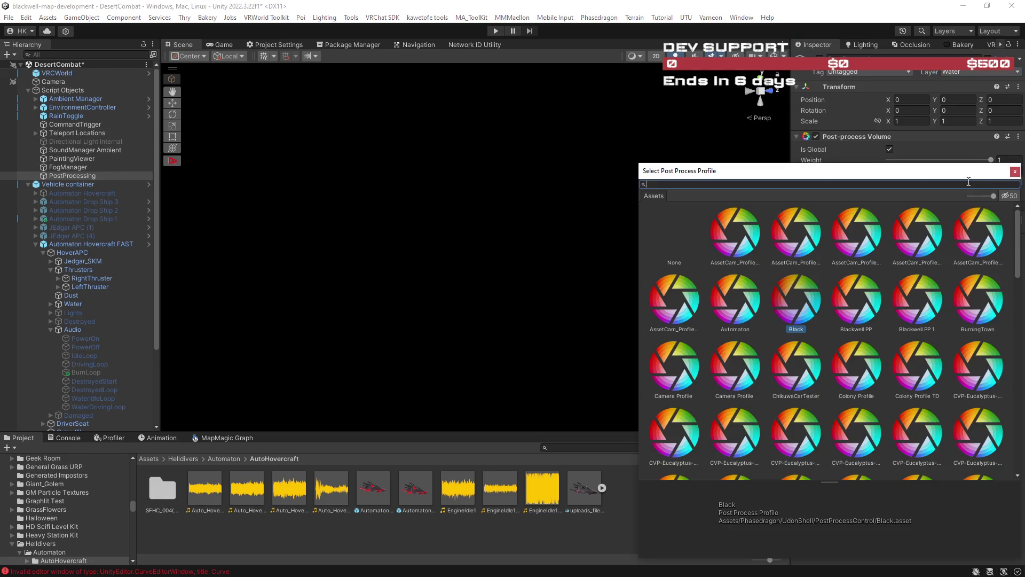
click(757, 245)
key(Return)
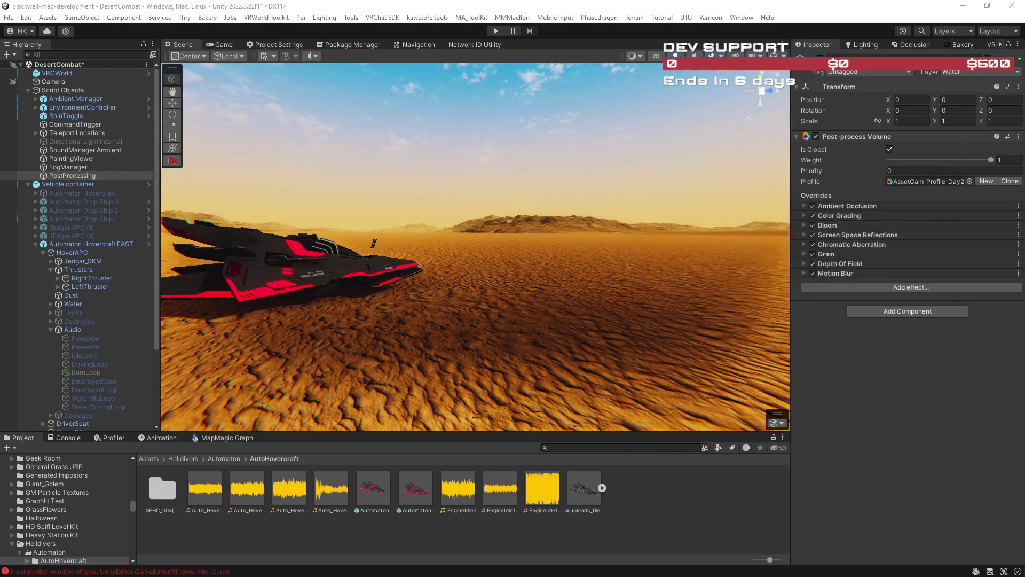
Step: Preview AssetCam_Profile_Night, Blackwell PP, Camera Profile variants and ChikuwaCarTester profiles
key(Down)
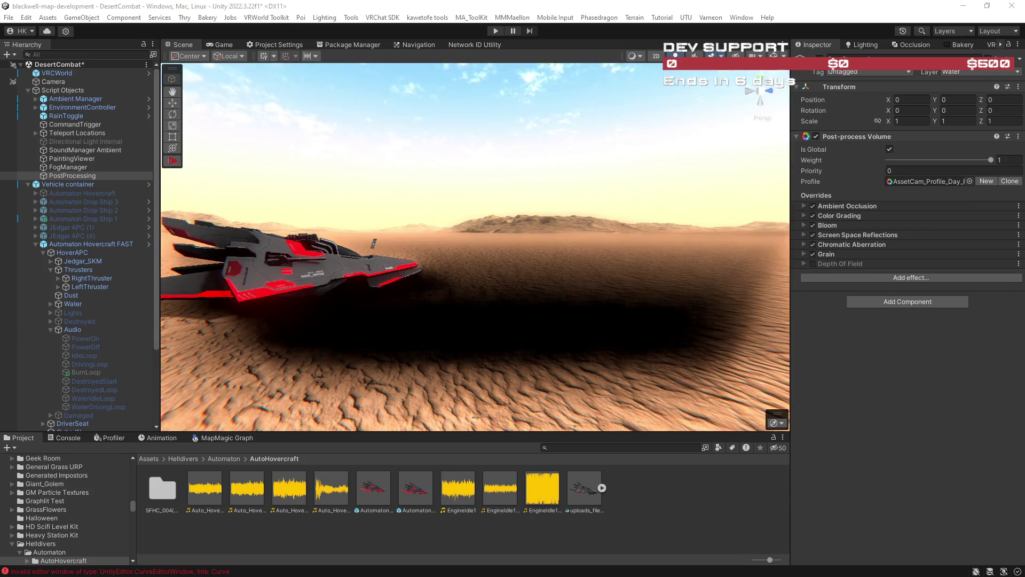
key(Down)
key(Down)
key(Down)
key(Down)
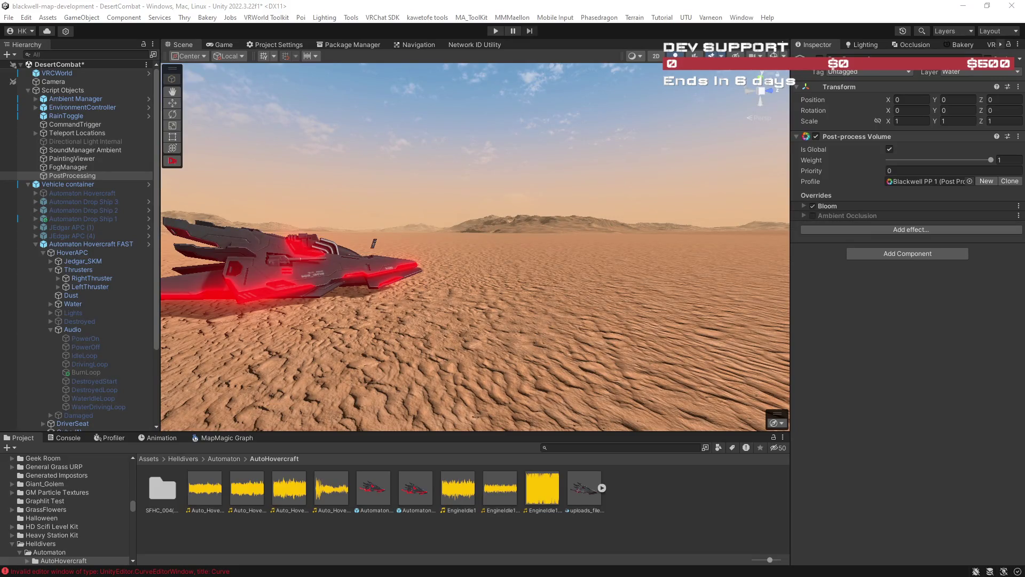
key(Down)
key(Down)
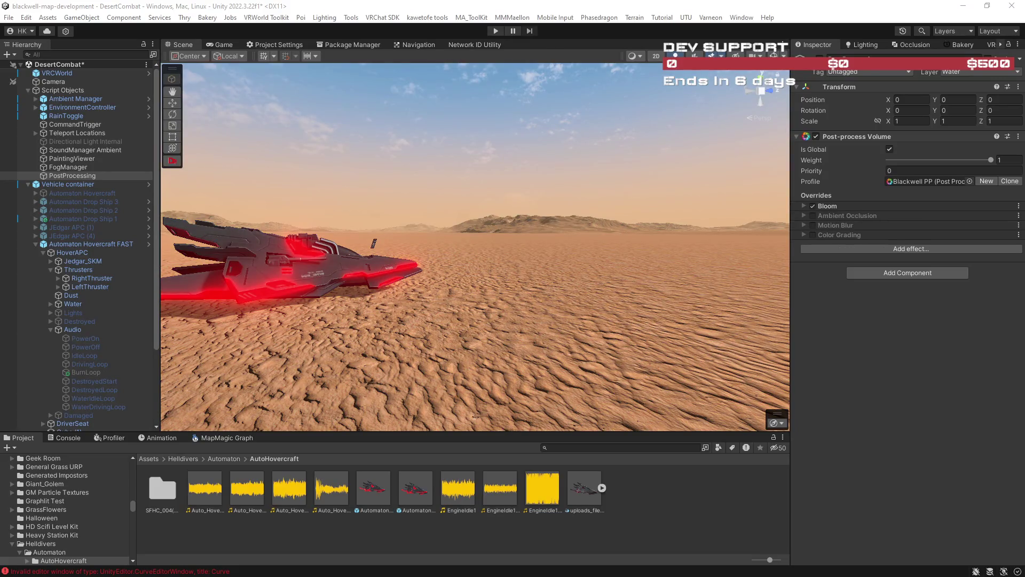
key(Down)
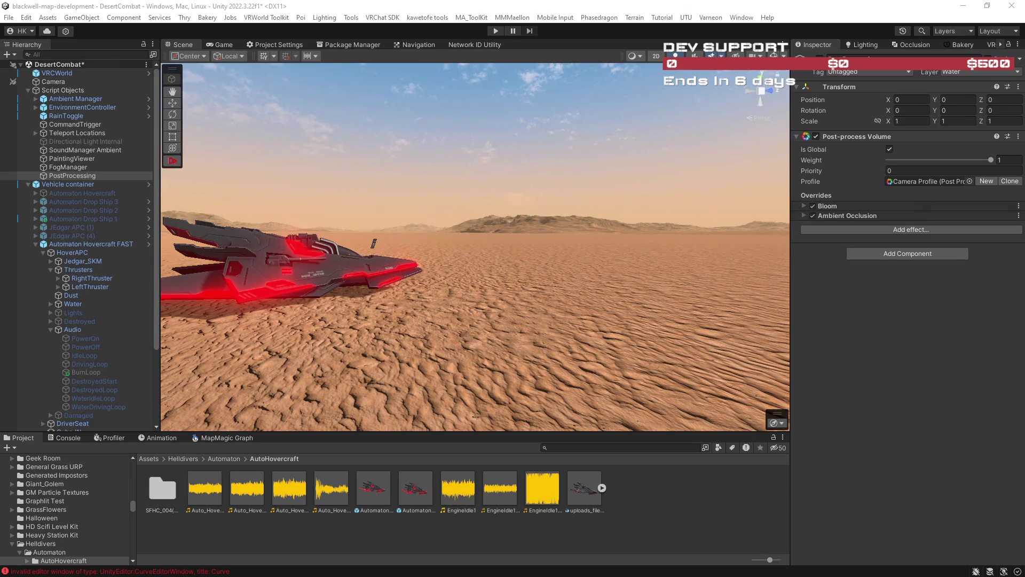
key(Down)
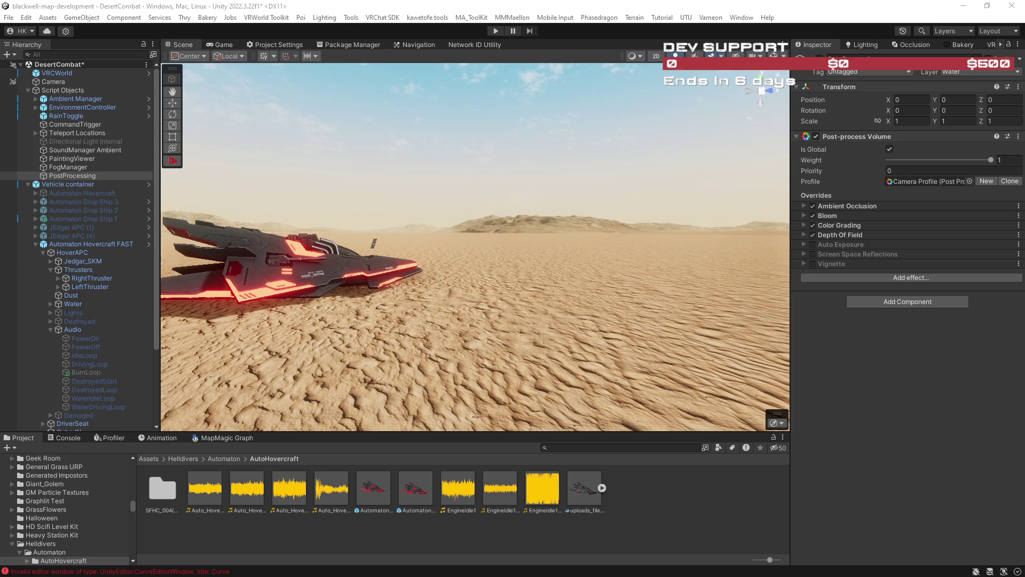
key(Down)
key(Down)
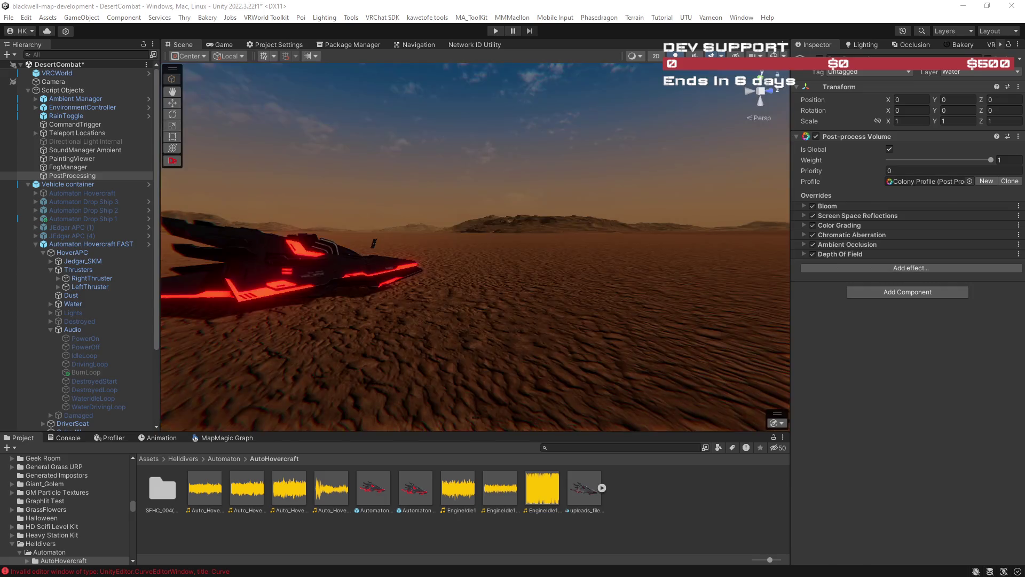
key(Down)
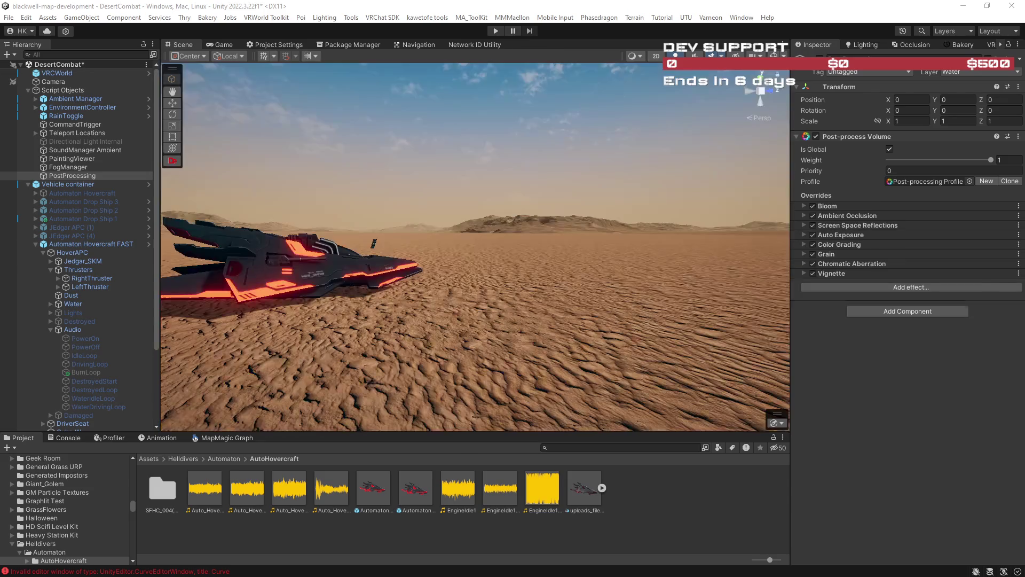
Step: Preview the PostFX, PostProcessing, Standard_PP and ShoreLeave profiles, returning to ShoreLeave
key(ctrl+z)
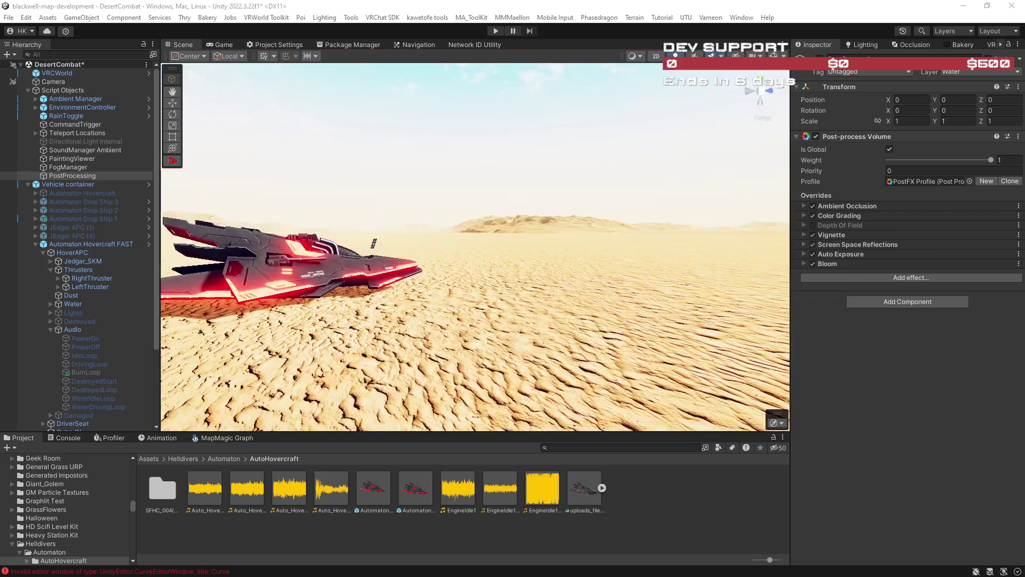
key(ctrl+z)
key(ctrl+z)
key(ctrl+z)
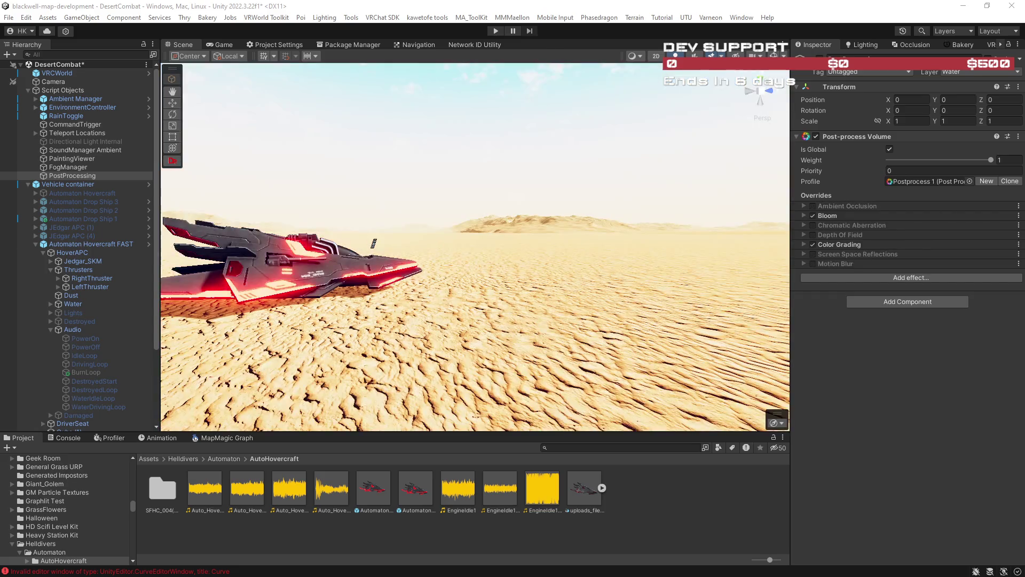
key(ctrl+z)
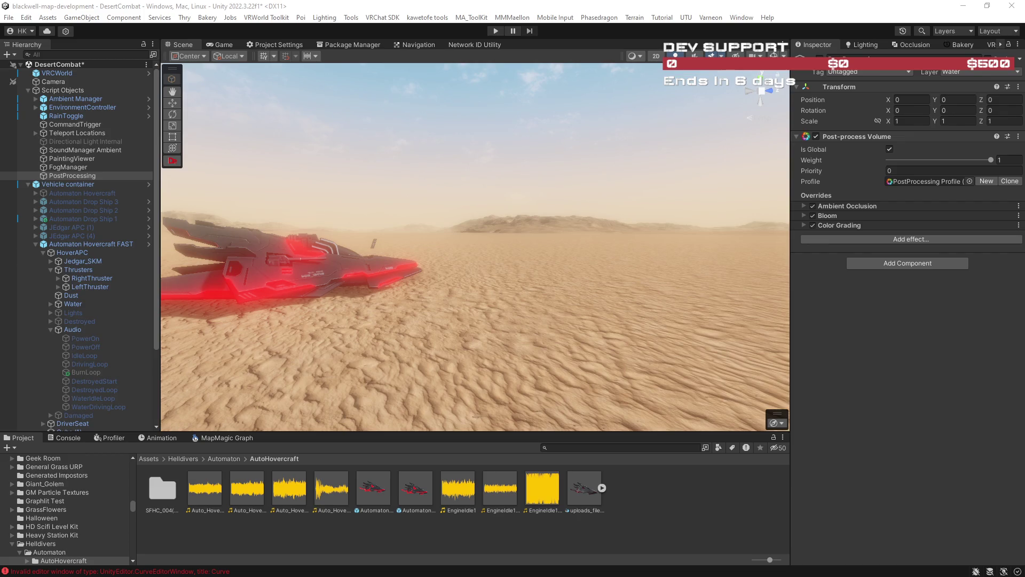
key(ctrl+z)
key(ctrl+z)
key(ctrl+z)
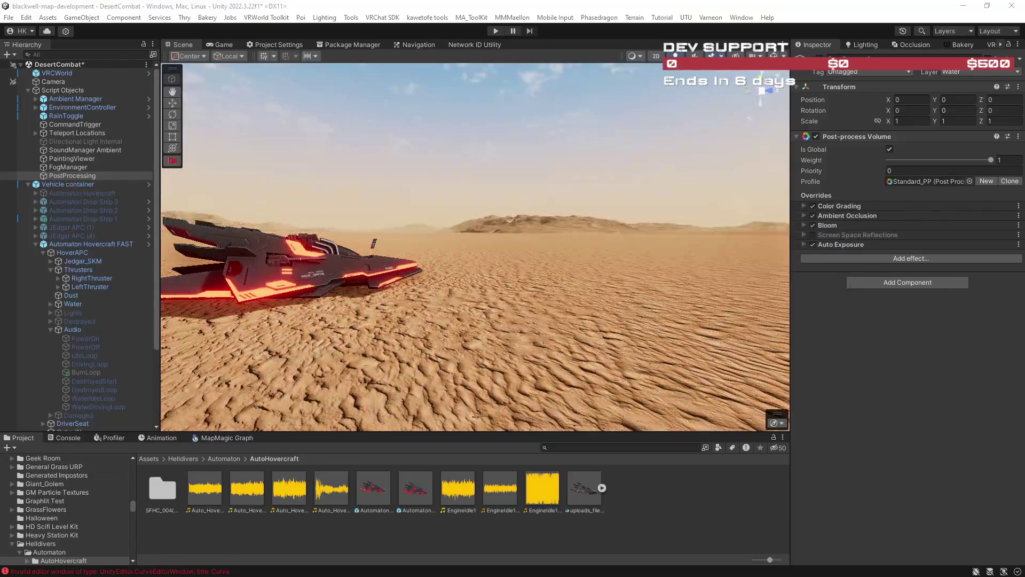
key(ctrl+z)
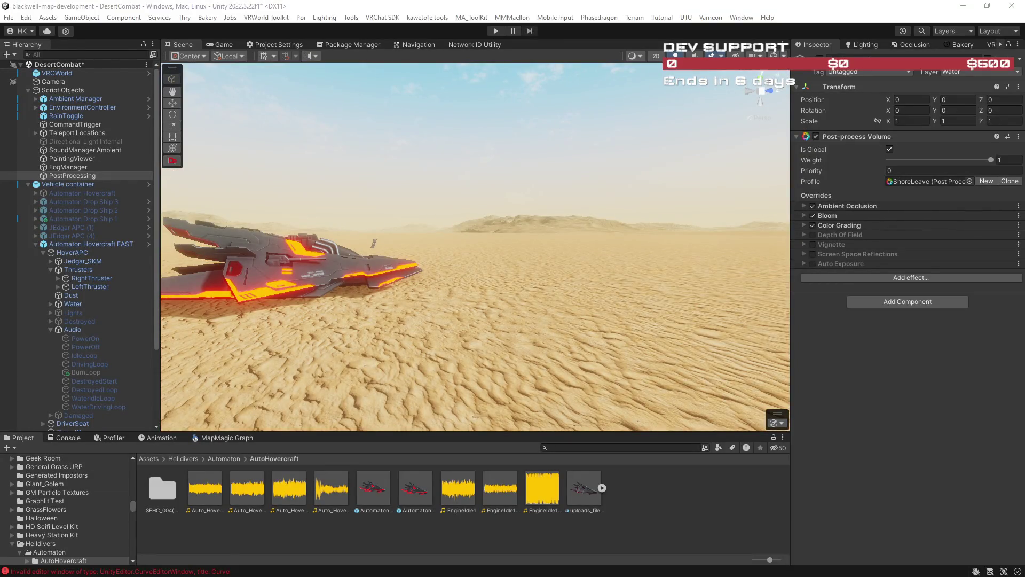
key(ctrl+z)
key(ctrl+y)
Step: Try Profile and PPS Profile, settle on the fuller Camera Profile, and move closer to the hovercraft
key(ctrl+z)
key(ctrl+z)
key(ctrl+z)
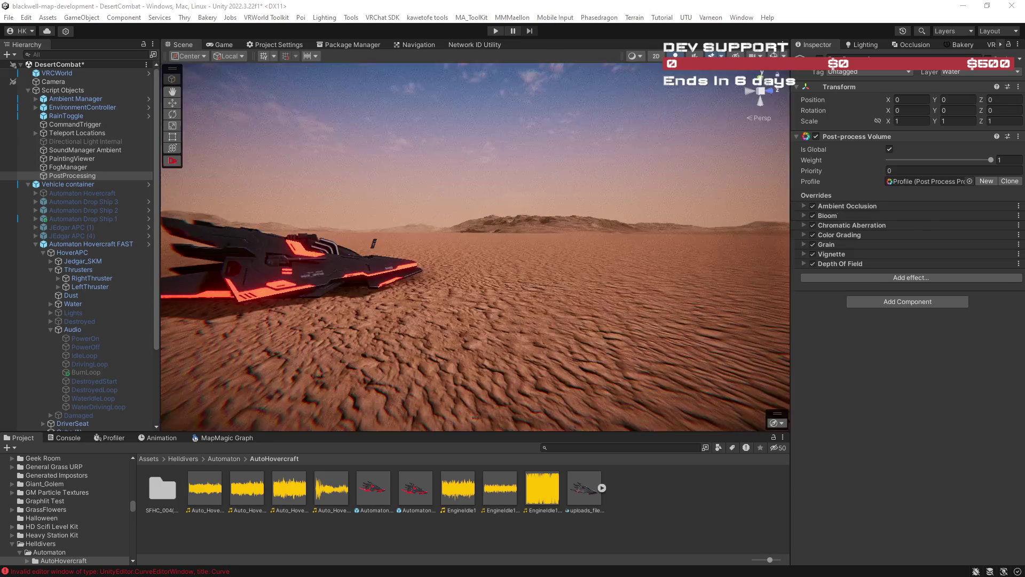
key(ctrl+z)
key(ctrl+z)
key(ctrl+z)
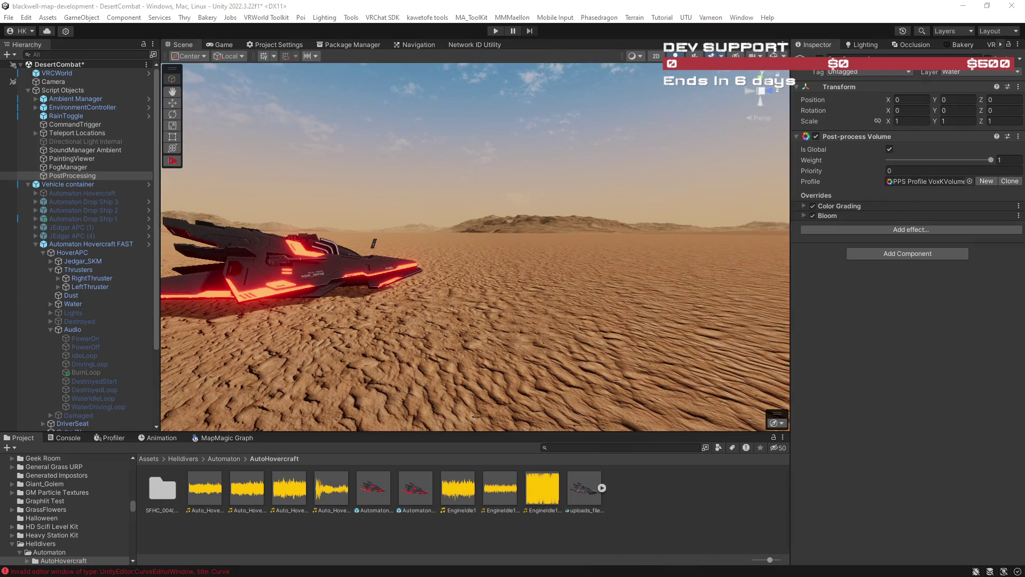
key(ctrl+z)
key(ctrl+z)
key(ctrl+z)
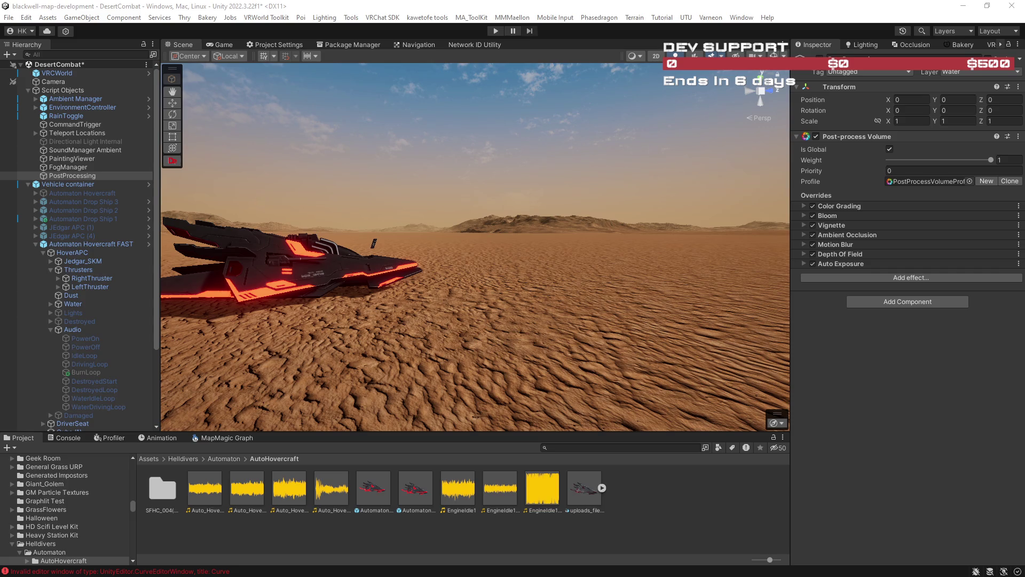
key(ctrl+z)
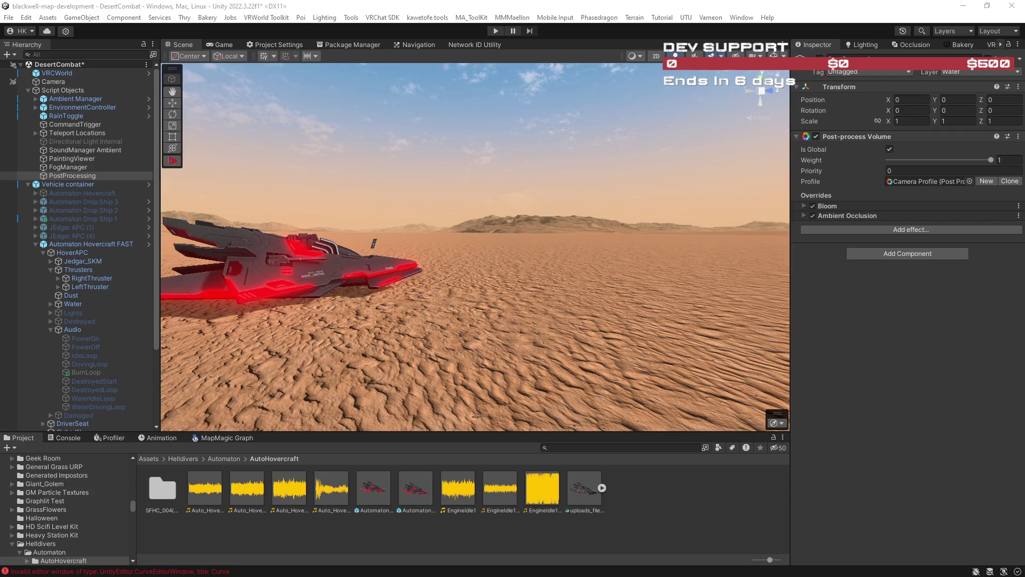
key(ctrl+z)
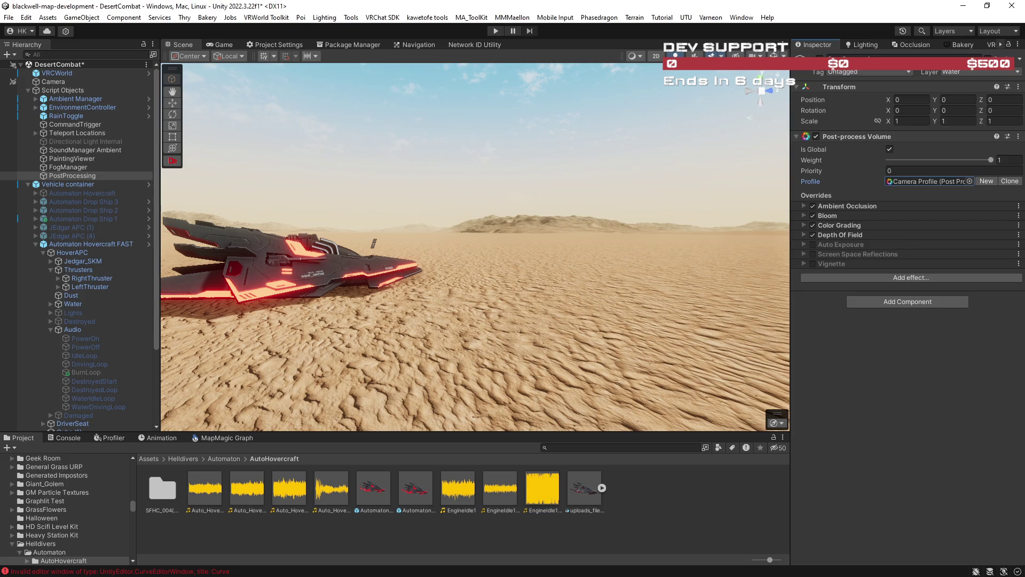
mouse_move(465, 273)
mouse_down()
mouse_move(529, 258)
mouse_move(151, 290)
mouse_move(378, 282)
mouse_move(846, 304)
mouse_move(743, 302)
mouse_move(750, 292)
mouse_up()
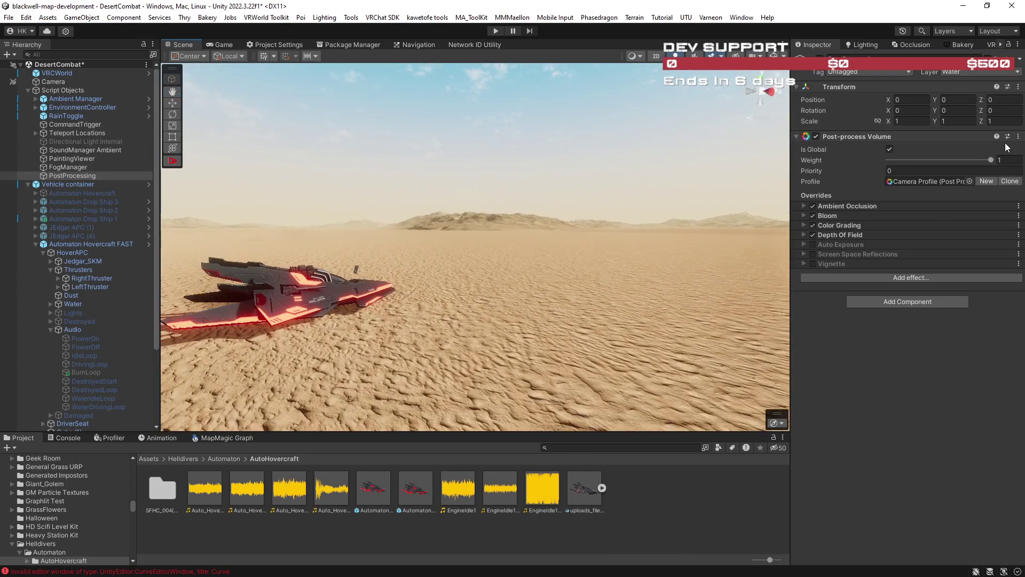
Step: Preview ChikuwaCarTester and CVP-Eucalyptus-Forest LUT profiles, then apply GameObject Profile
click(969, 181)
click(807, 344)
key(Right)
key(Right)
key(Right)
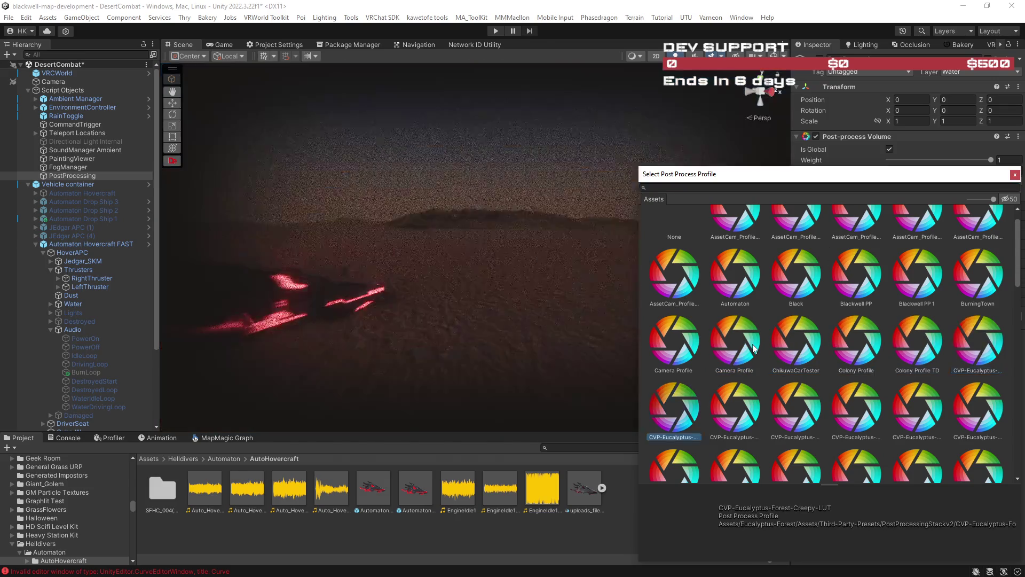
key(Left)
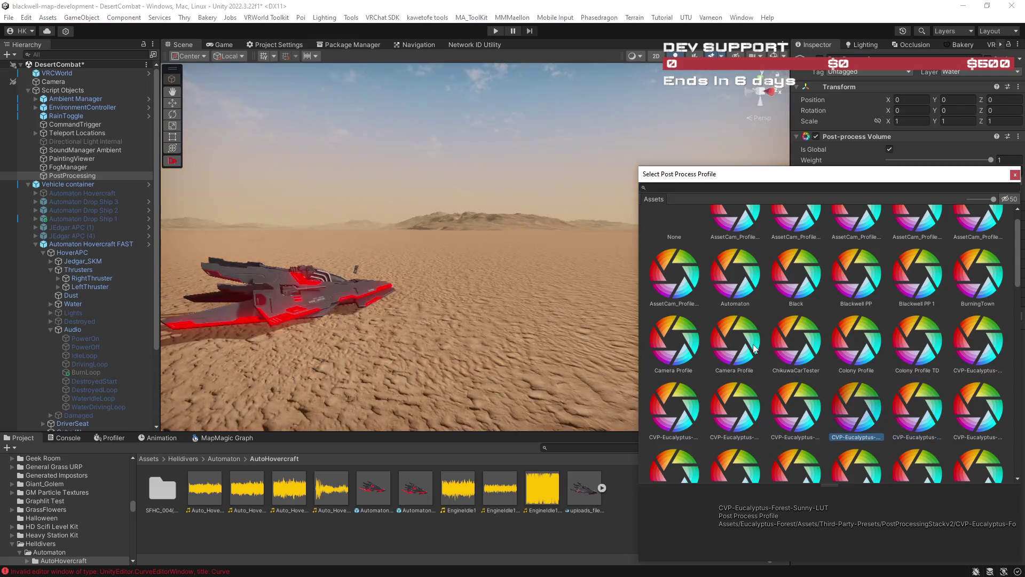
key(Right)
key(Right)
key(Right)
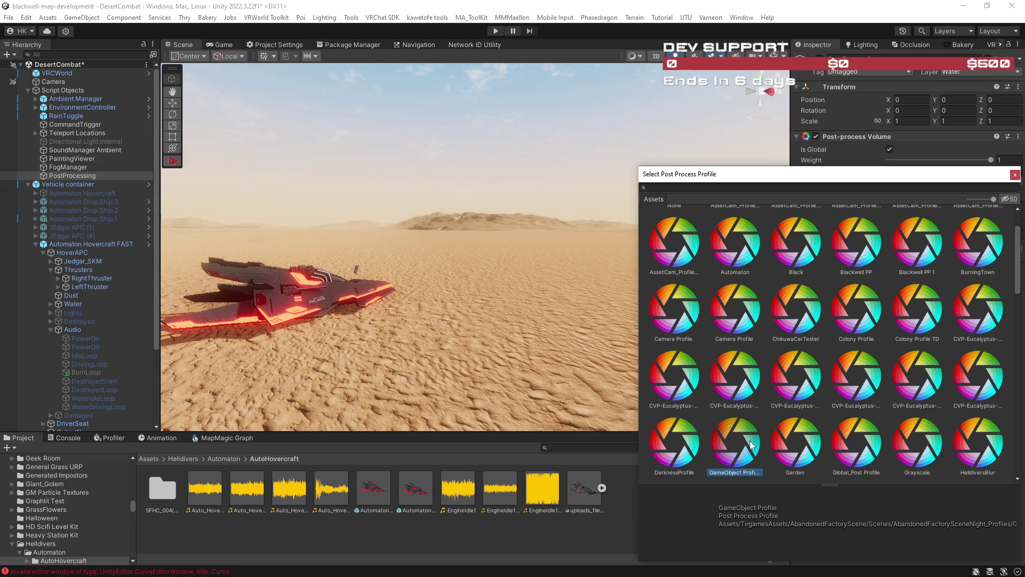
double_click(750, 445)
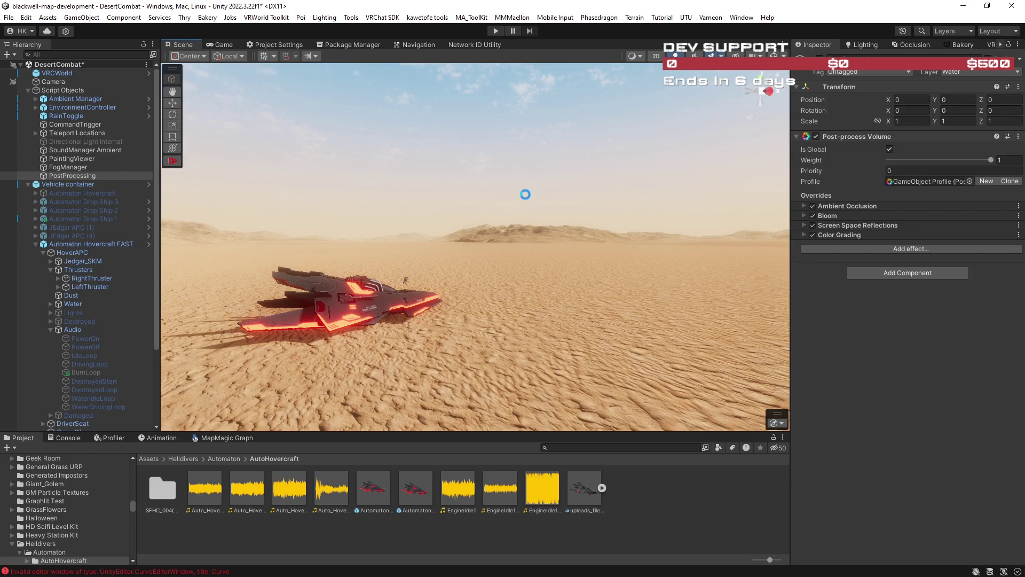
Step: Save the DesertCombat scene, orbit slightly, and switch to the YouTube video
key(ctrl+s)
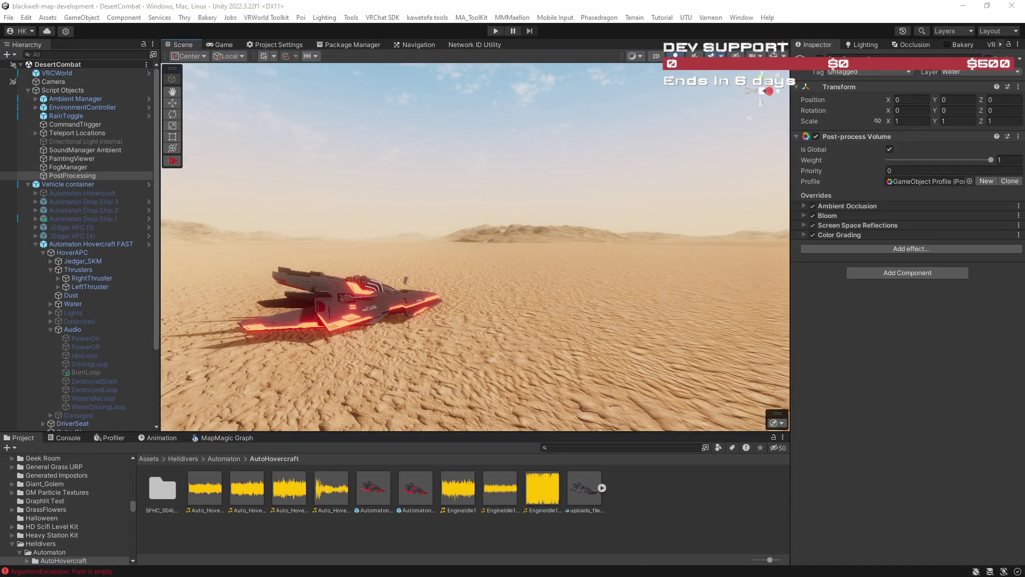
drag(458, 279, 469, 263)
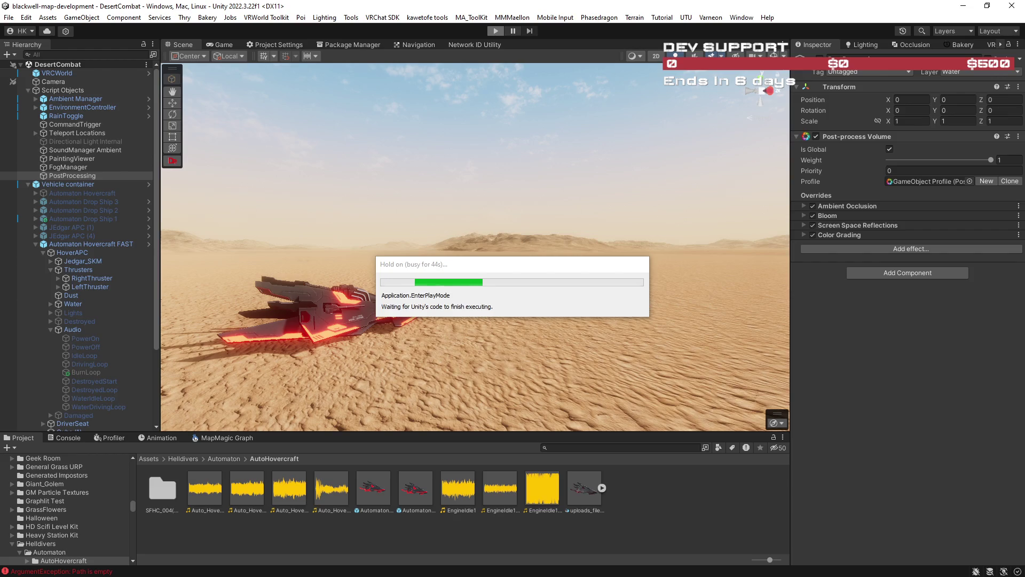
key(ctrl+super+Right)
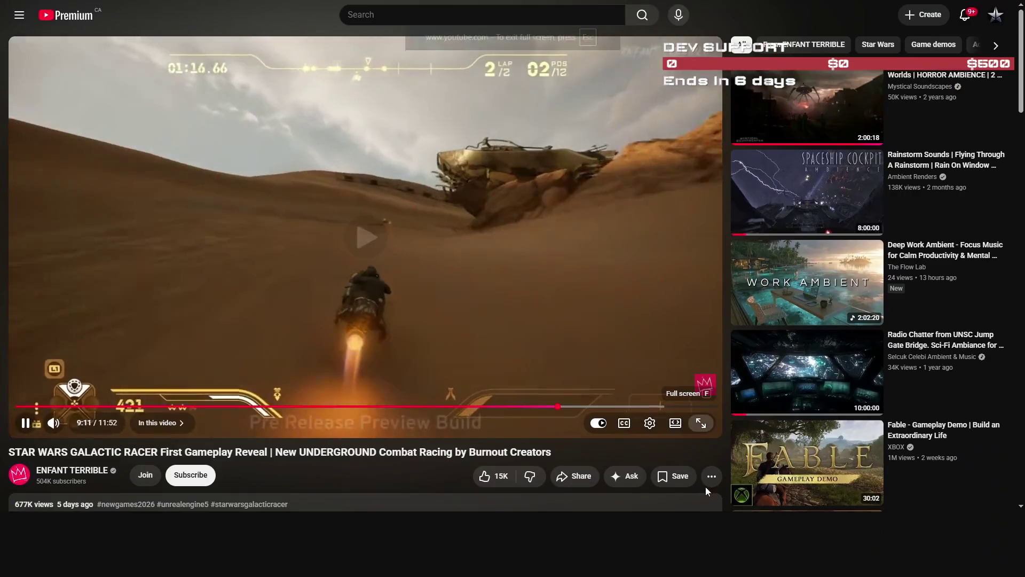
Step: Watch the STAR WARS GALACTIC RACER reveal full screen, pause it, and return to Unity
click(703, 486)
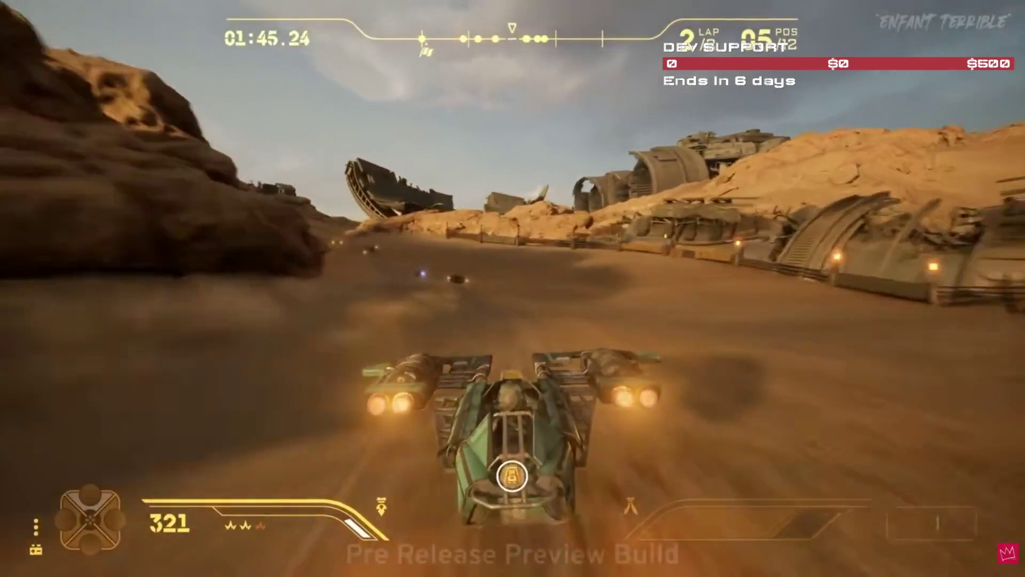
mouse_move(896, 412)
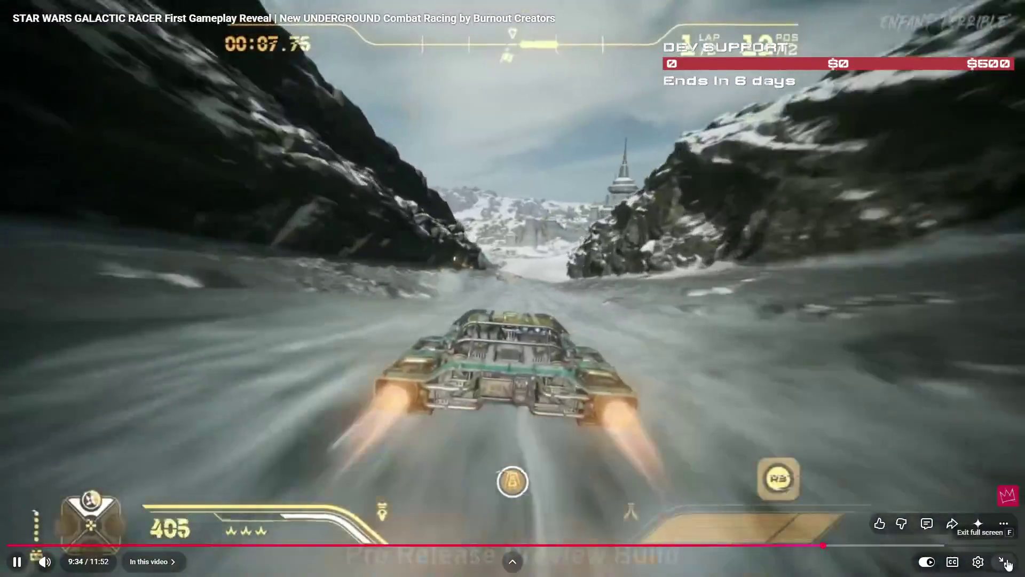
key(Escape)
click(593, 303)
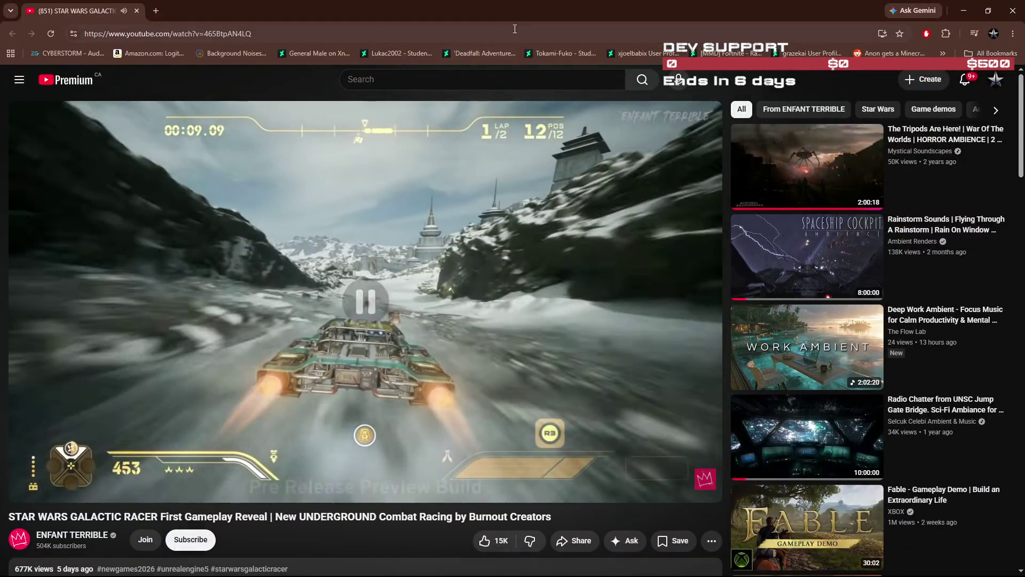
key(alt+Tab)
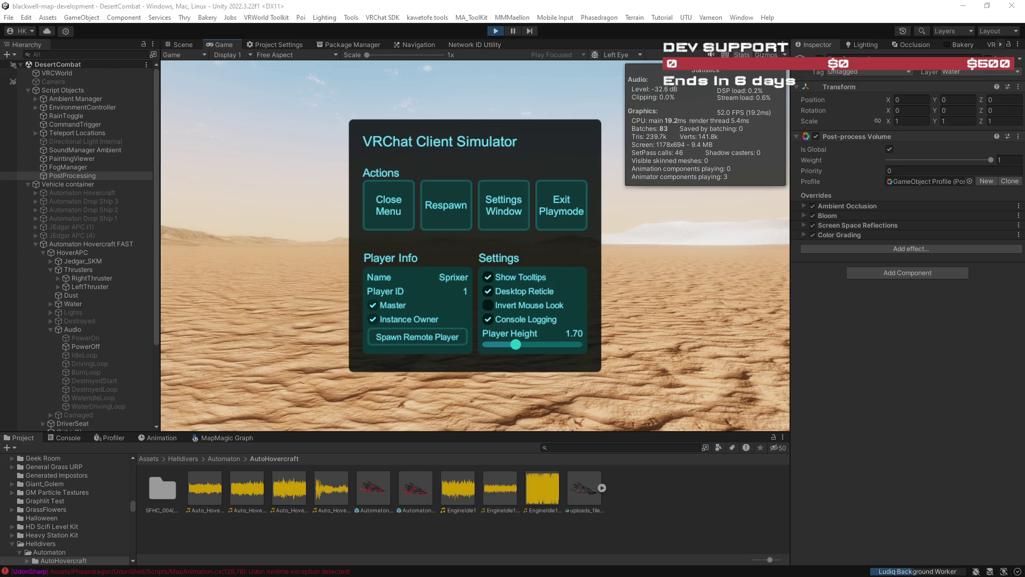
Step: Close the Client Simulator menu, release the game camera, and select the MapMagic terrain in the Scene view
click(377, 207)
key(Escape)
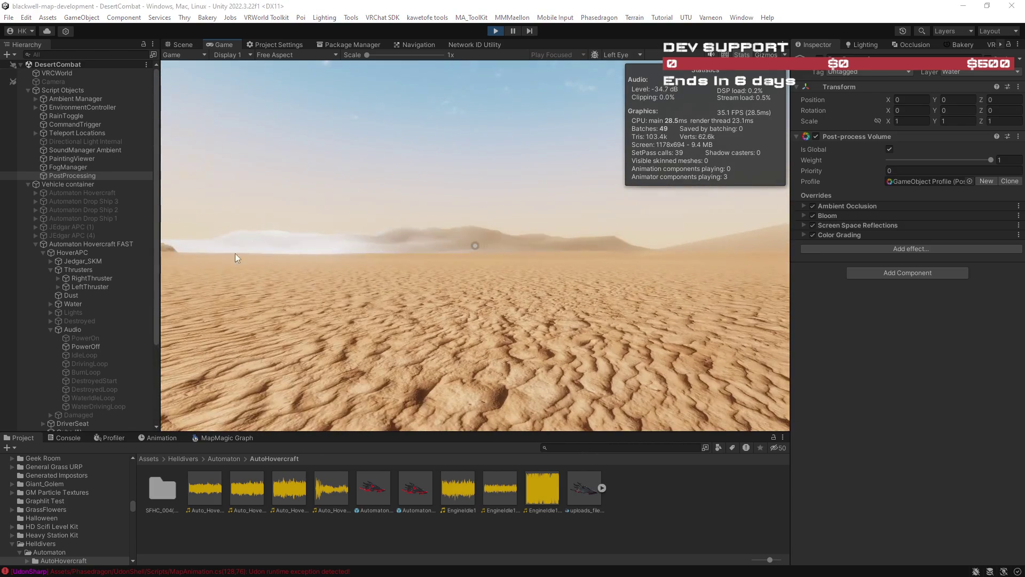
ctrl+click(77, 176)
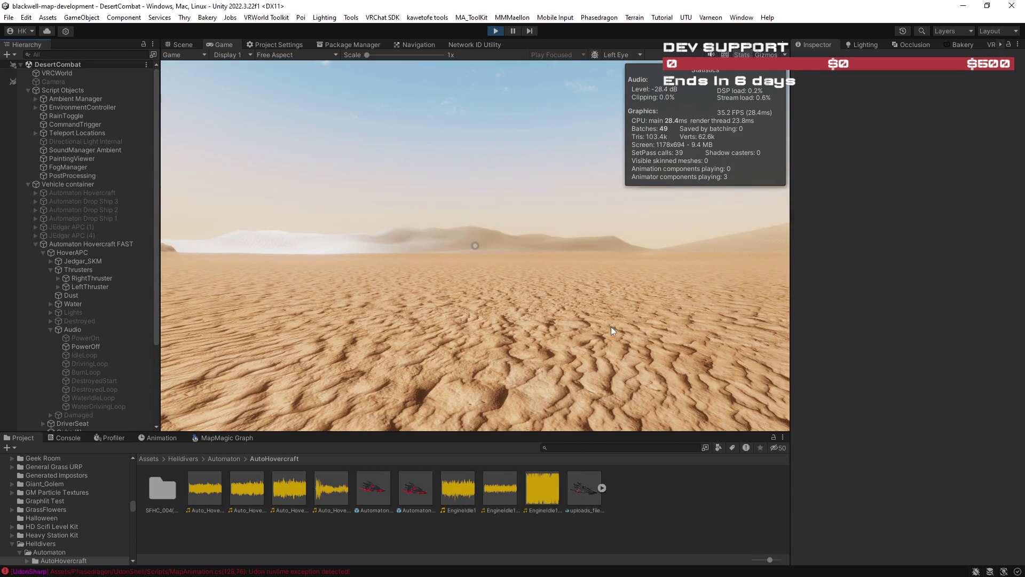
click(630, 313)
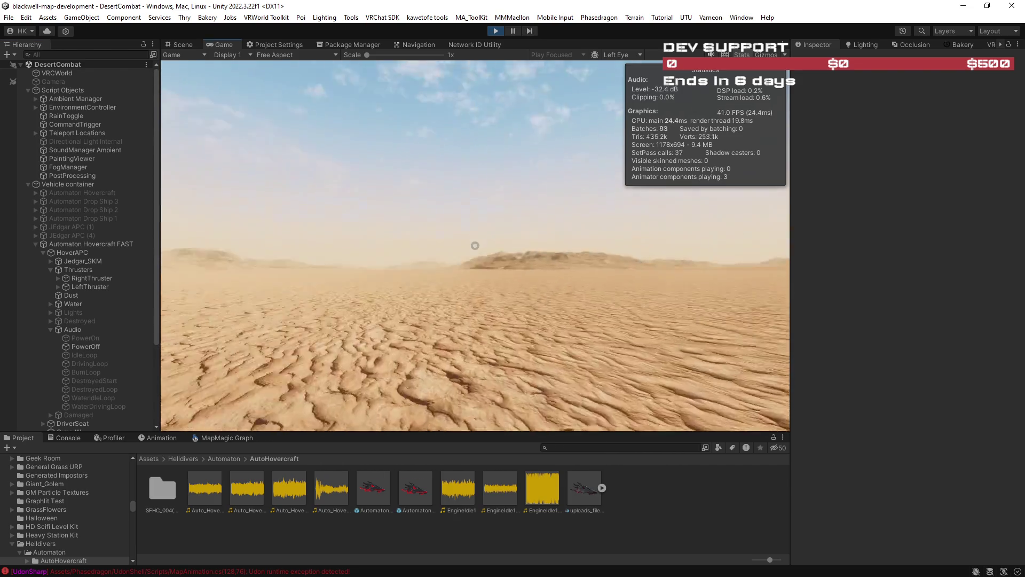
key(Escape)
click(179, 45)
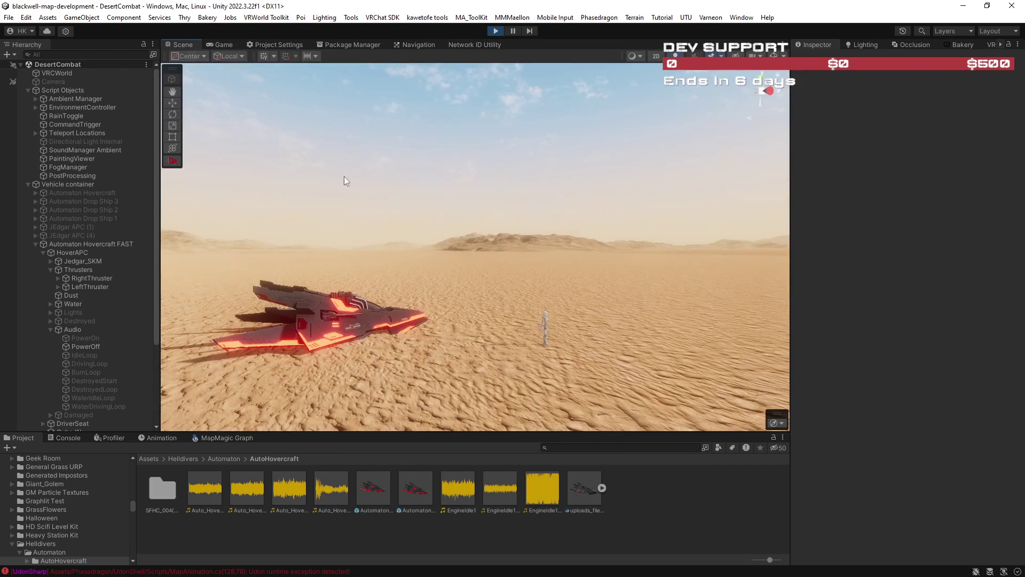
mouse_move(735, 262)
mouse_down()
mouse_move(870, 277)
mouse_move(14, 293)
mouse_move(233, 295)
mouse_move(130, 296)
mouse_up()
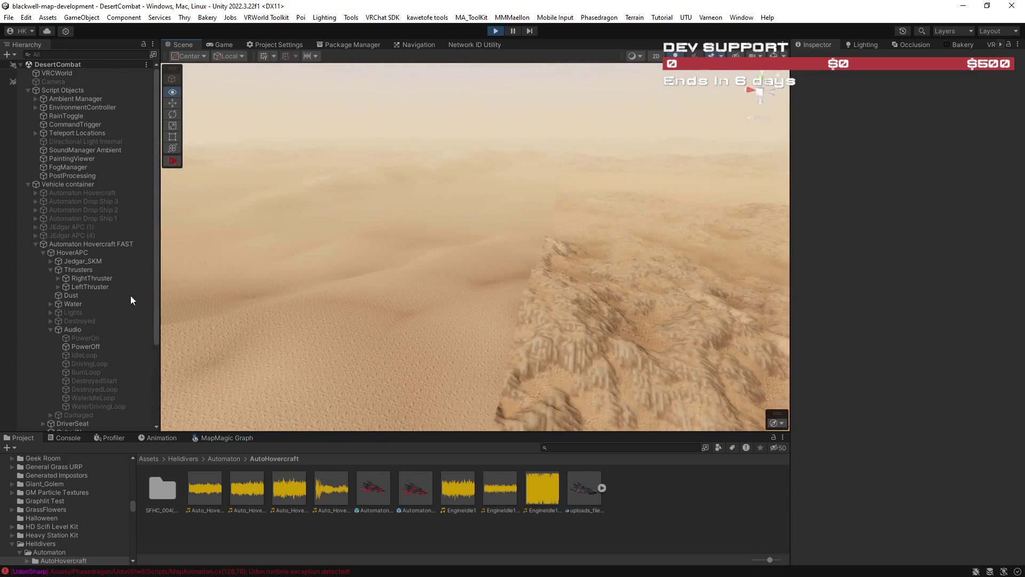
click(362, 319)
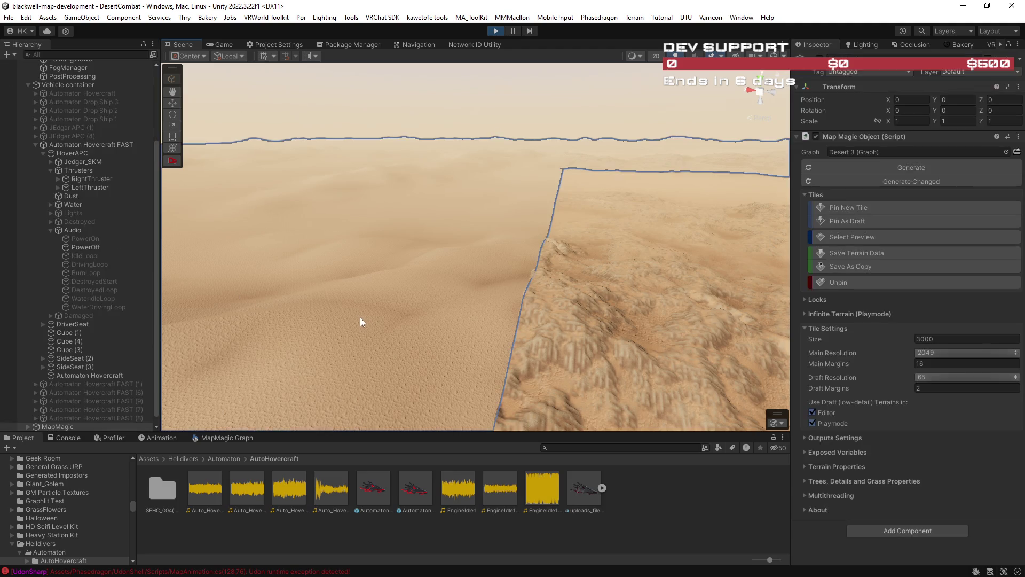
Step: Check MapMagic's Infinite Terrain (Playmode) options, both off, then return to the Game view
click(558, 354)
mouse_move(555, 355)
mouse_down()
mouse_move(586, 339)
mouse_move(388, 314)
mouse_move(313, 321)
mouse_move(999, 331)
mouse_move(975, 341)
mouse_move(62, 355)
mouse_move(229, 309)
mouse_move(50, 178)
mouse_move(270, 336)
mouse_move(371, 258)
mouse_move(175, 252)
mouse_move(159, 181)
mouse_move(165, 80)
mouse_move(167, 118)
mouse_up()
click(70, 367)
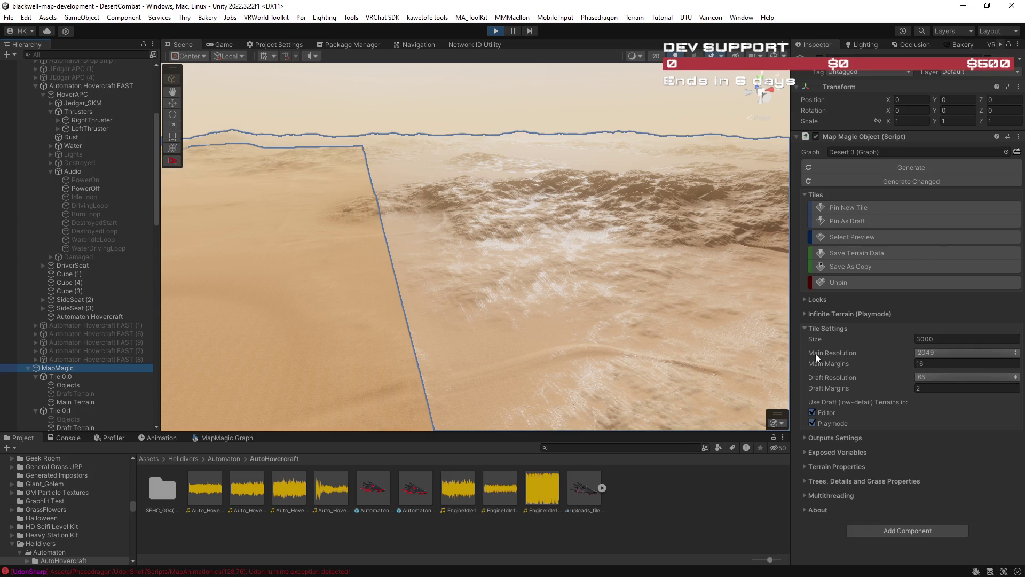
click(807, 316)
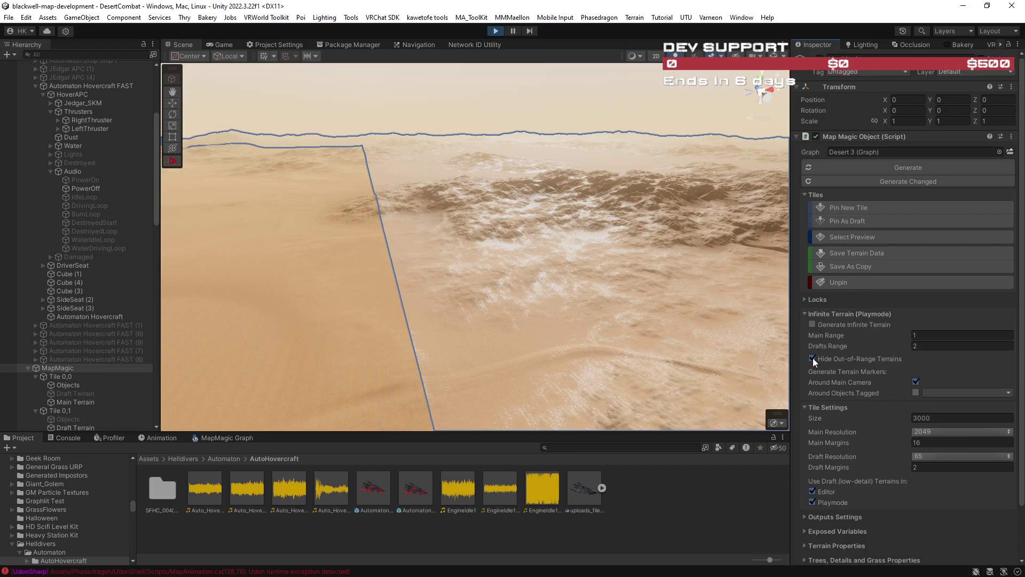
mouse_move(582, 283)
mouse_down()
mouse_move(359, 235)
mouse_move(446, 285)
mouse_move(361, 148)
mouse_move(305, 104)
mouse_up()
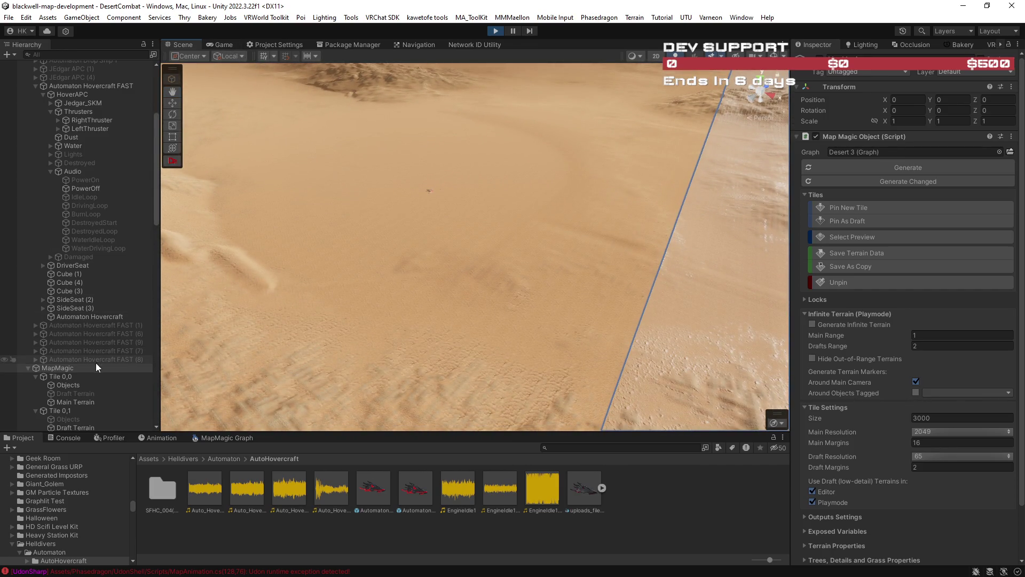
ctrl+click(95, 366)
click(224, 47)
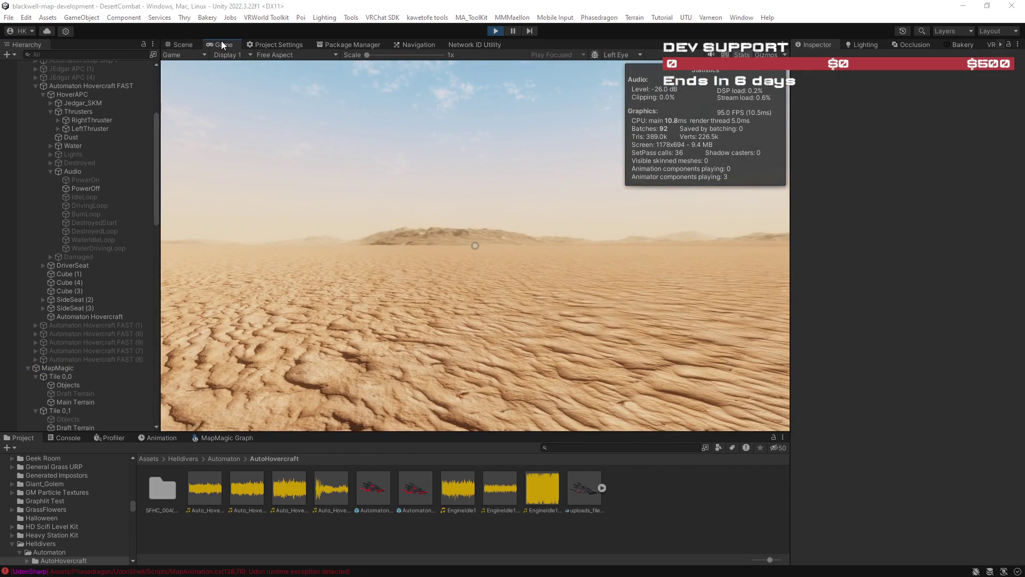
Step: Maximize the Game view, board the hovercraft and toggle its power on
double_click(222, 42)
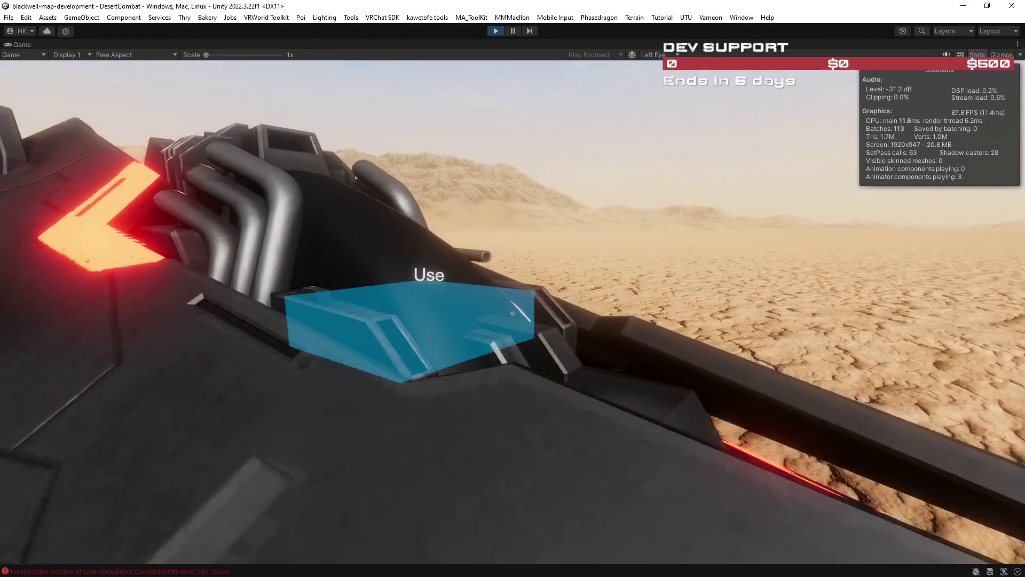
click(422, 309)
click(513, 317)
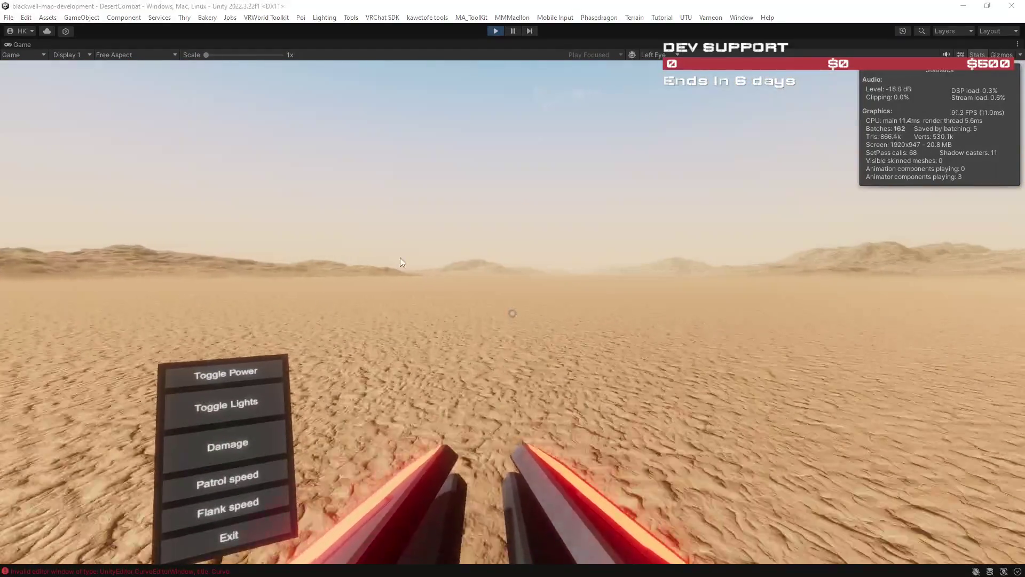
Step: Leave the full-size game and fly the Scene view over the dunes toward the horizon
double_click(22, 43)
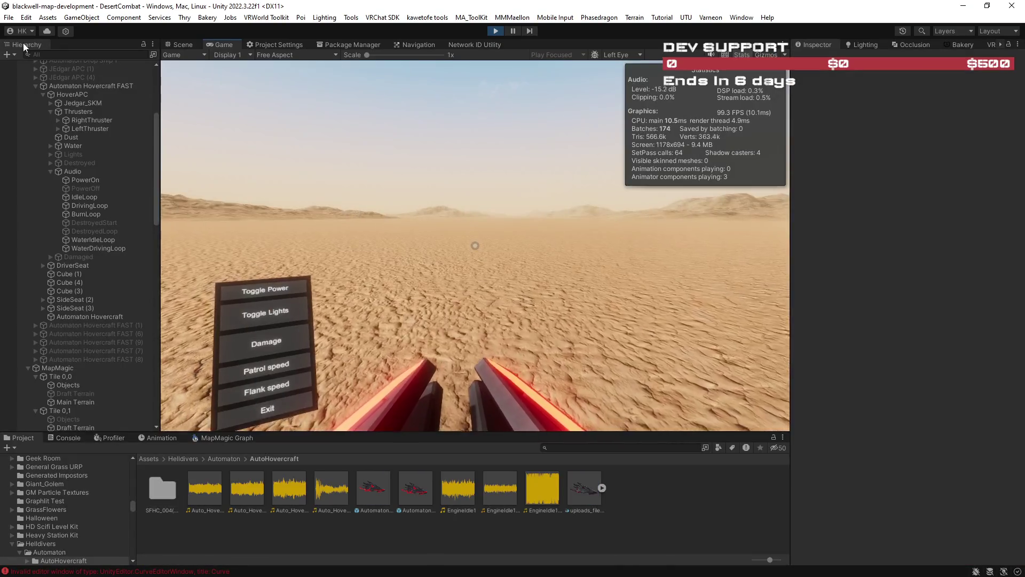
drag(226, 44, 1024, 48)
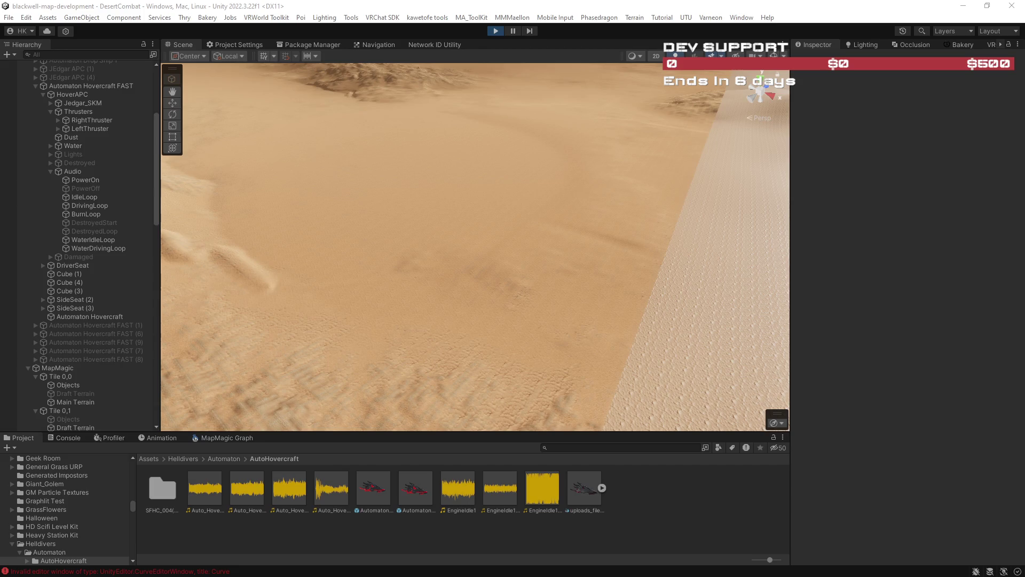
mouse_move(749, 152)
mouse_down()
mouse_move(720, 160)
mouse_move(526, 114)
mouse_move(473, 118)
mouse_up()
key(w)
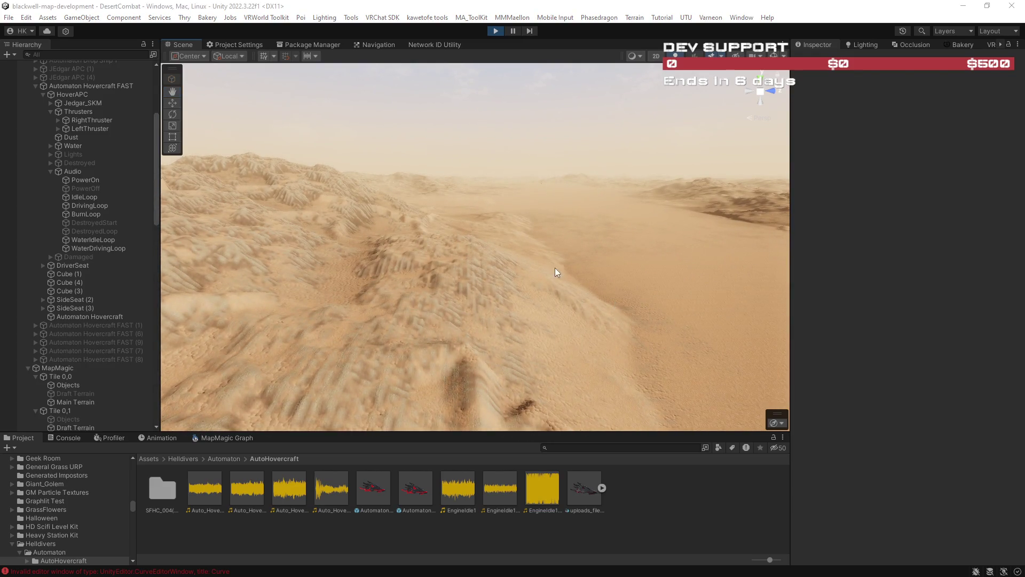
drag(555, 268, 579, 245)
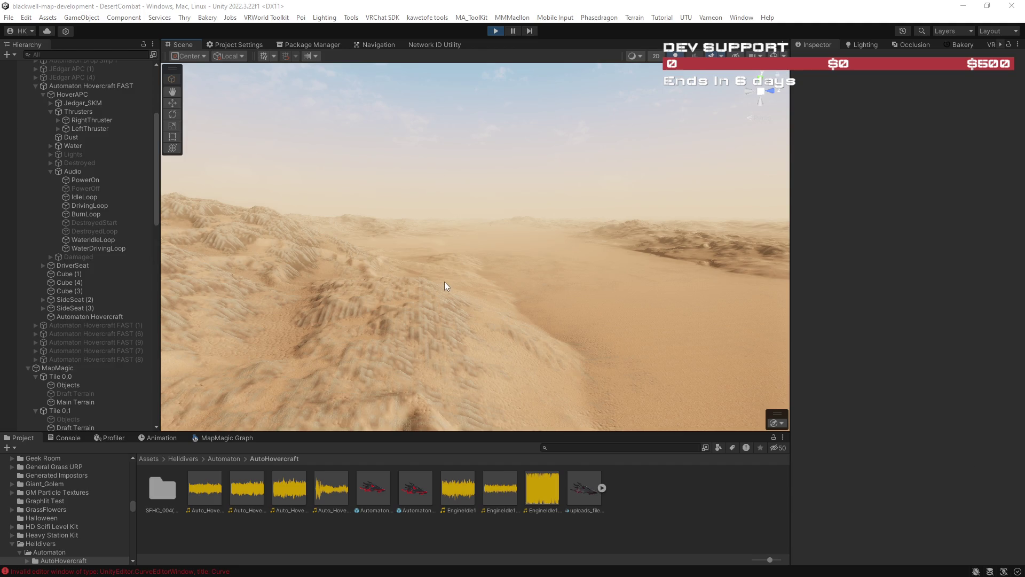
Step: Select Automaton Hovercraft FAST's child Jedgar_SKM to show its Transform
scroll(95, 386, down, 10)
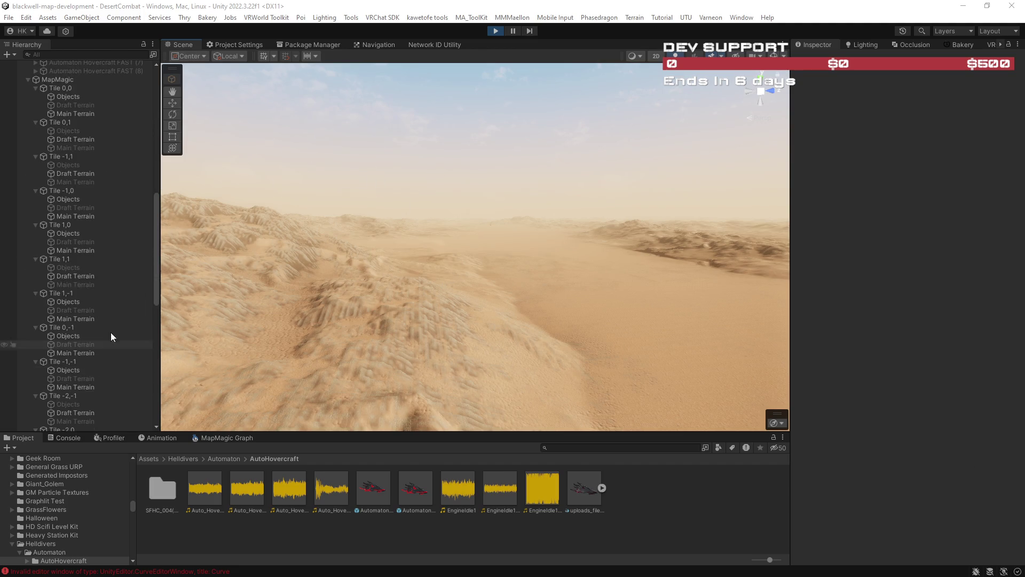
mouse_move(155, 255)
mouse_down()
mouse_move(162, 367)
mouse_move(152, 179)
mouse_move(92, 163)
mouse_up()
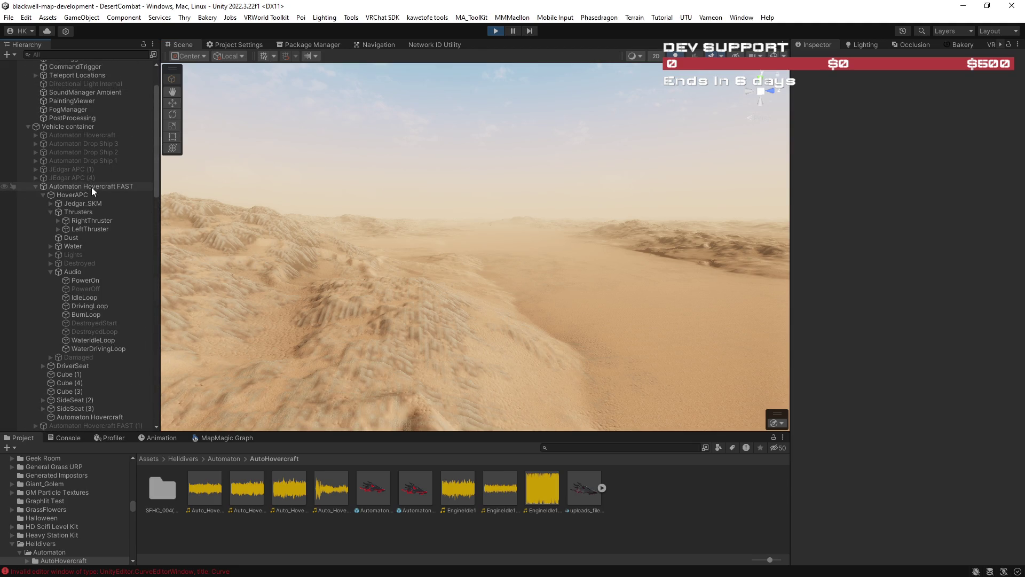
click(91, 186)
click(91, 202)
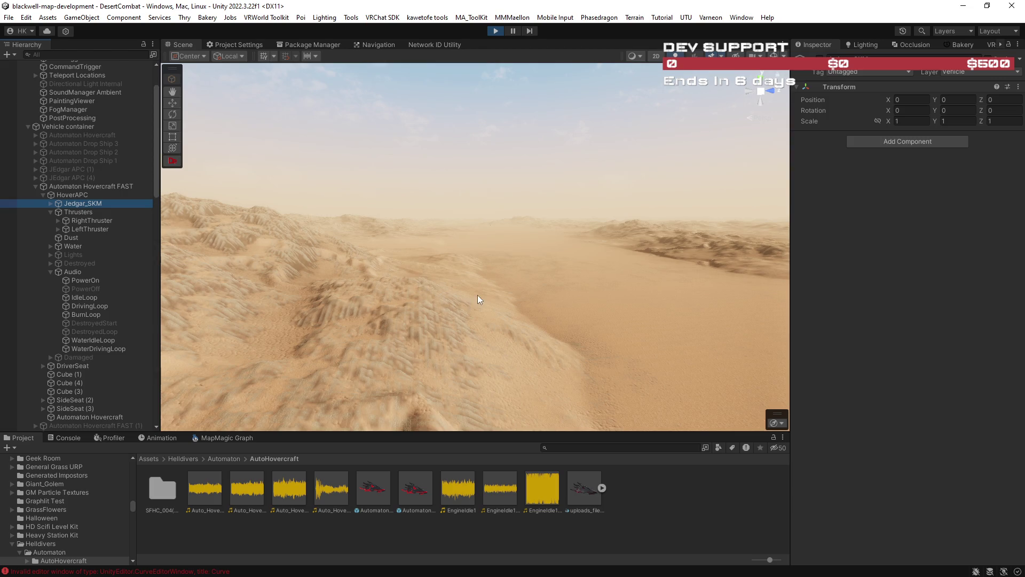
key(f)
mouse_move(498, 294)
mouse_down()
mouse_move(549, 278)
mouse_move(600, 295)
mouse_move(610, 319)
mouse_move(652, 335)
mouse_up()
scroll(654, 337, up, 10)
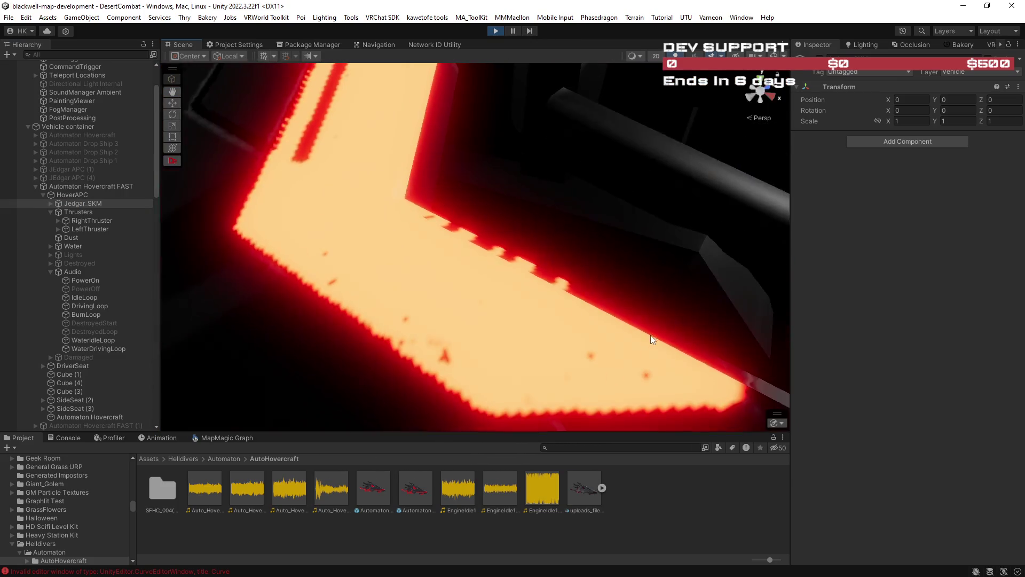
scroll(650, 334, down, 10)
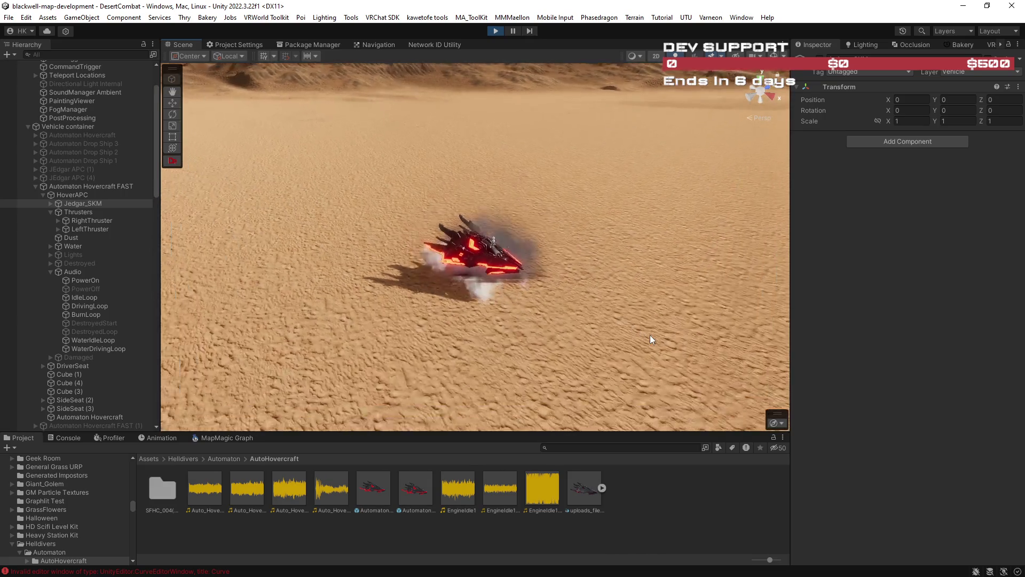
scroll(649, 335, down, 5)
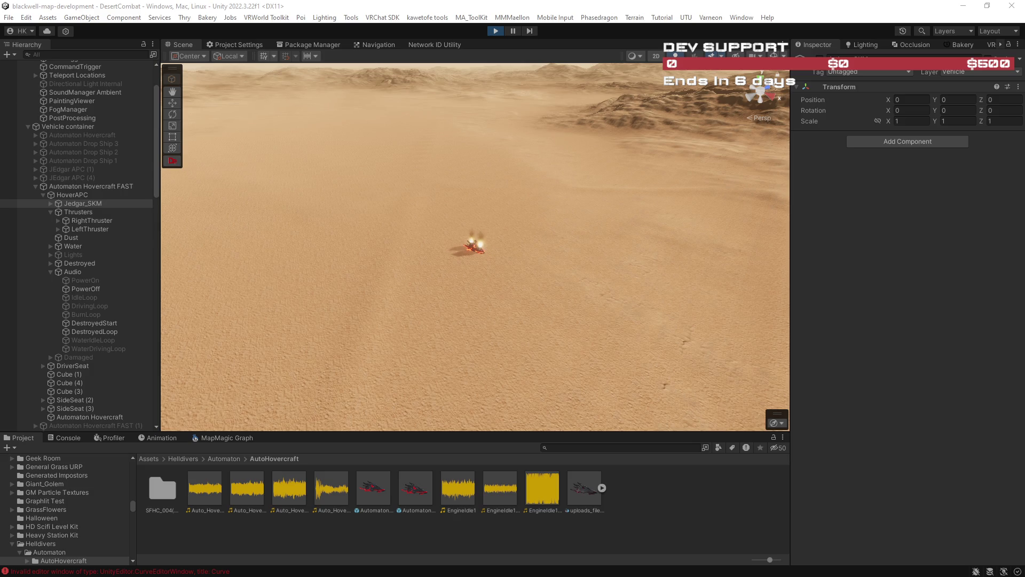
mouse_move(407, 237)
mouse_down()
mouse_move(679, 194)
mouse_move(680, 171)
mouse_move(361, 178)
mouse_move(137, 230)
mouse_up()
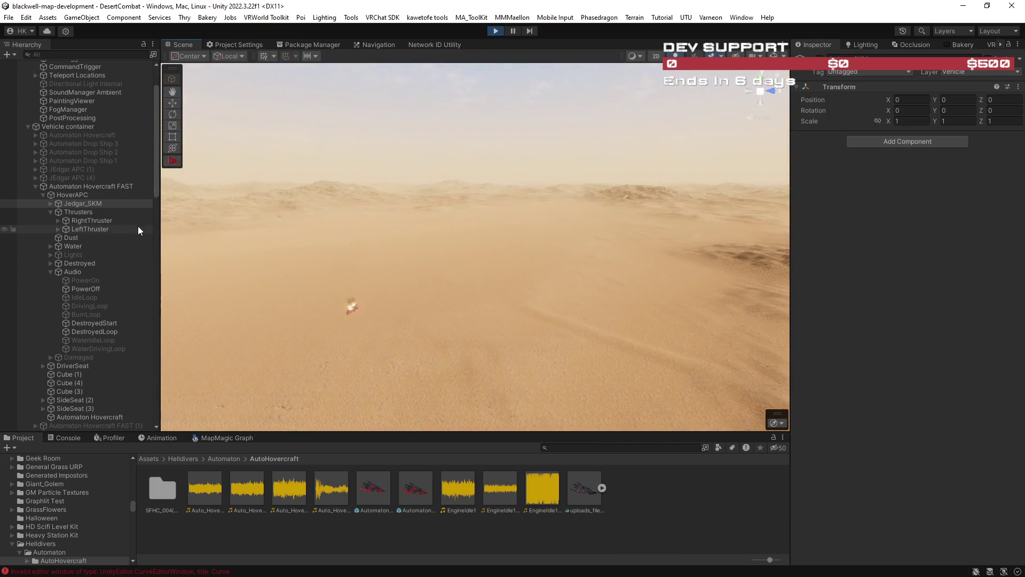
scroll(98, 320, down, 3)
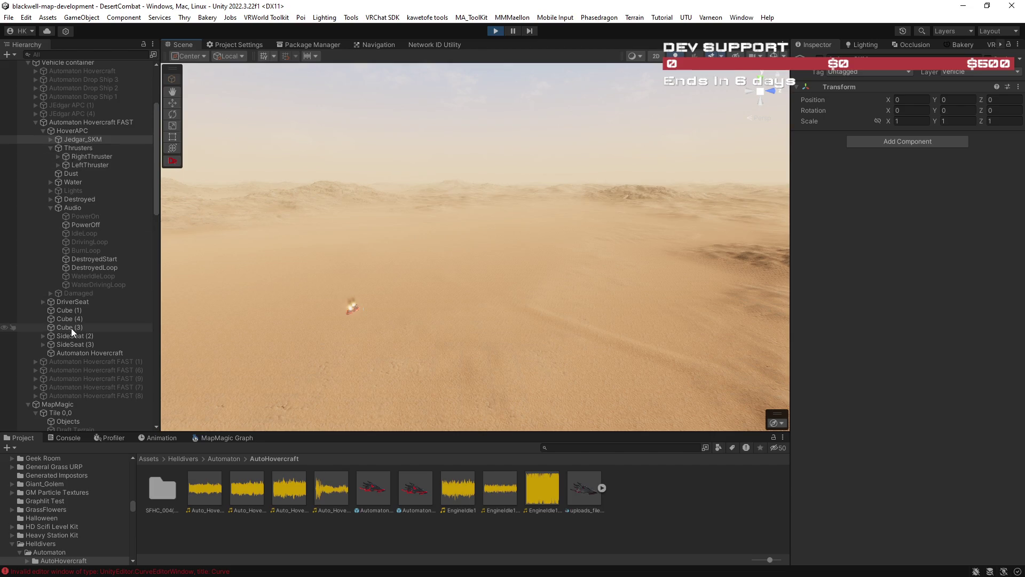
scroll(72, 328, down, 3)
scroll(79, 295, up, 3)
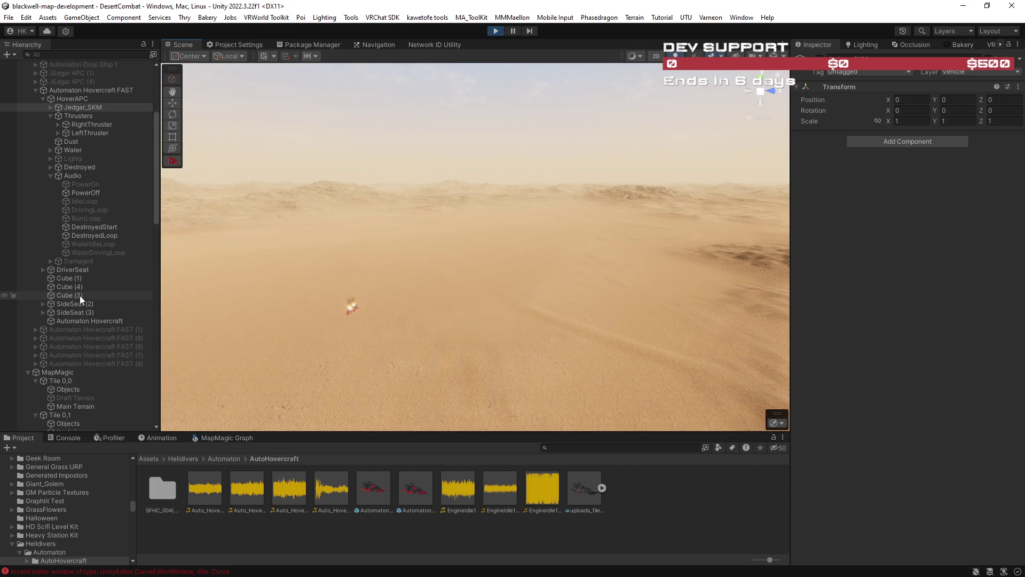
scroll(79, 295, up, 2)
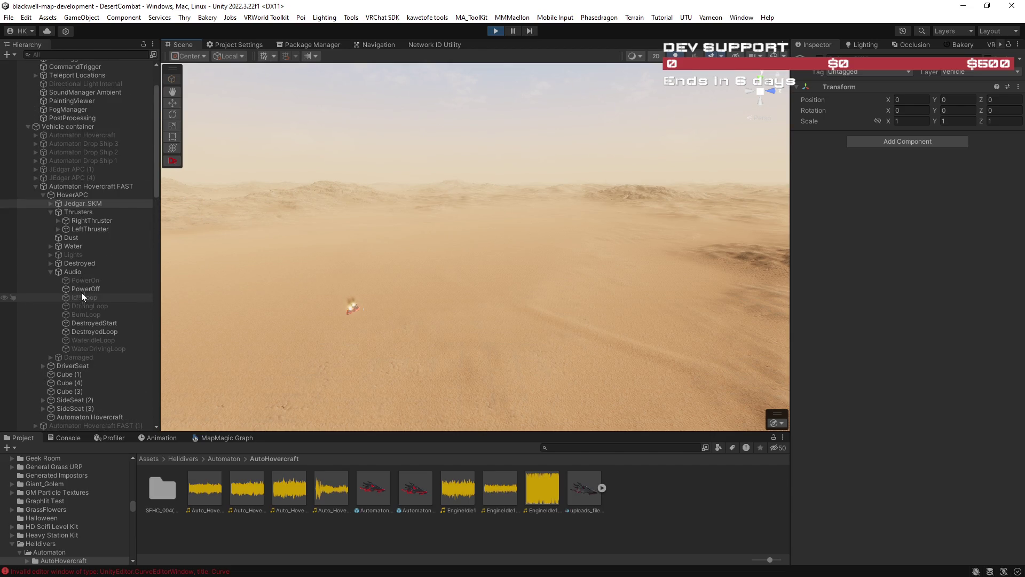
click(85, 144)
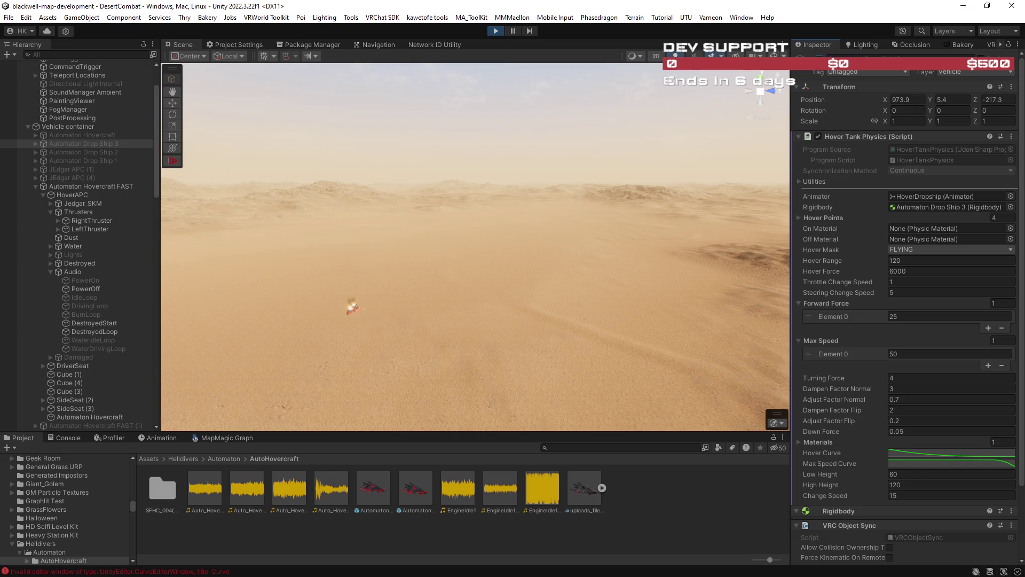
Step: Frame the drop ship in the Scene view, then select and expand Automaton Drop Ship 3
mouse_move(553, 240)
mouse_down()
mouse_move(472, 296)
mouse_move(485, 200)
mouse_up()
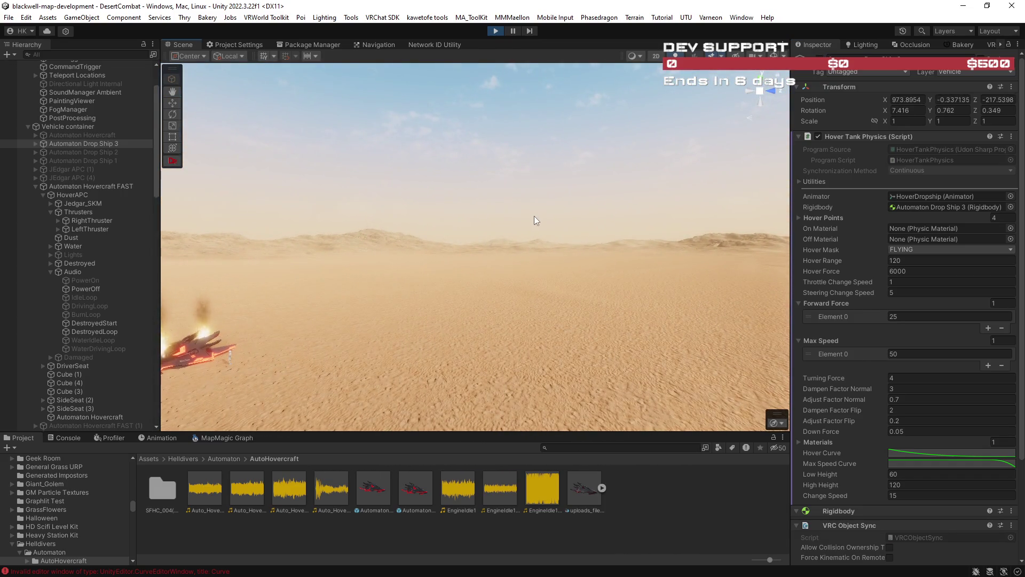
key(f)
mouse_move(555, 254)
mouse_down()
mouse_move(618, 283)
mouse_move(766, 292)
mouse_up()
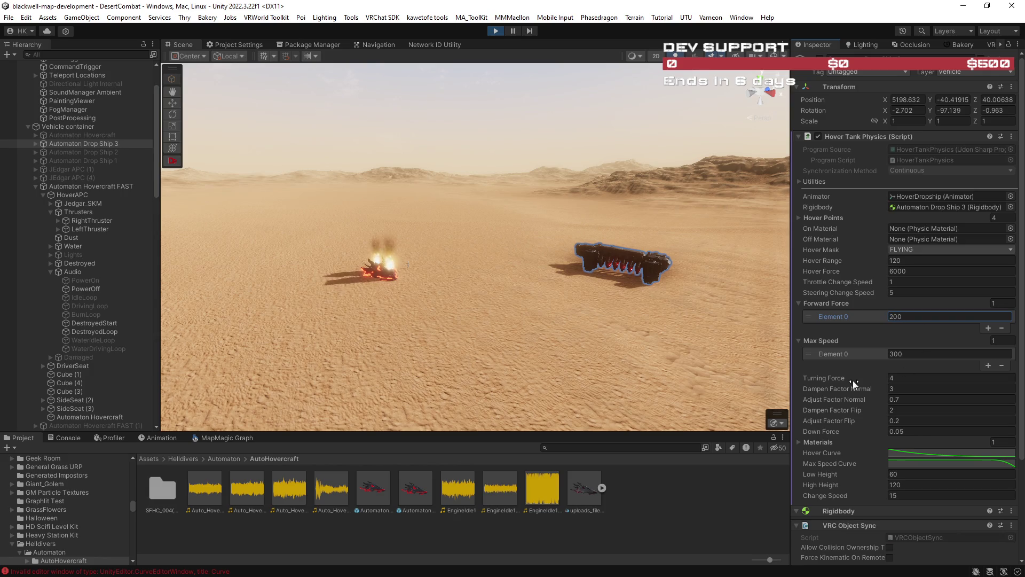
scroll(853, 380, down, 5)
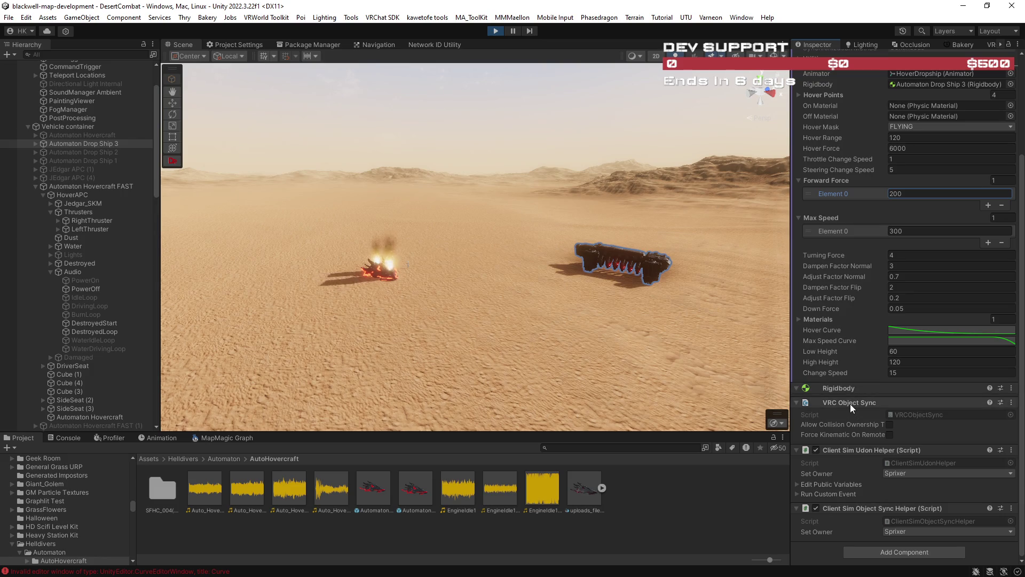
click(75, 143)
click(35, 144)
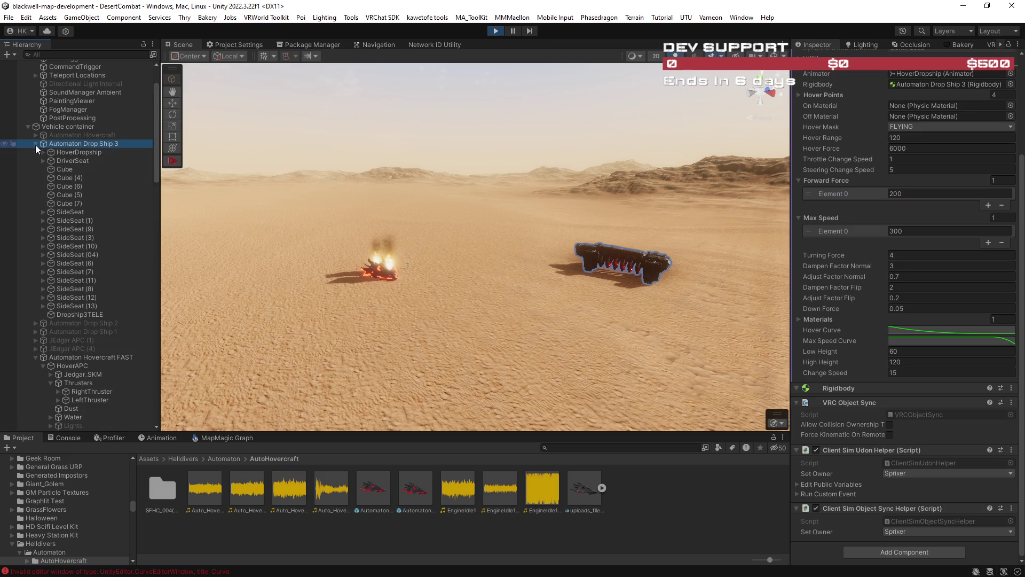
Step: Select the drop ship's DriverSeat and frame the ship close up
click(64, 160)
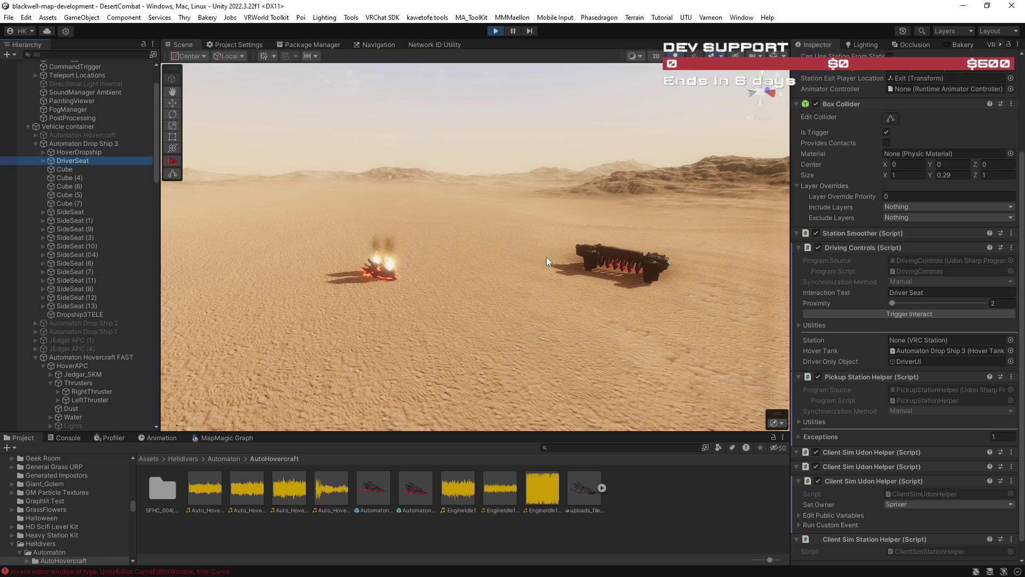
drag(543, 261, 568, 268)
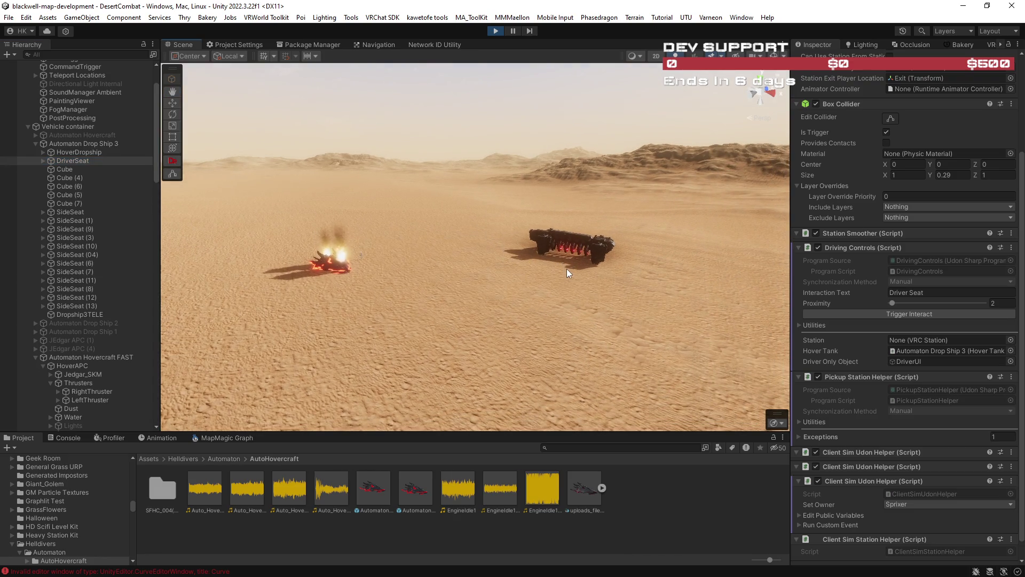
drag(565, 268, 605, 293)
scroll(888, 176, up, 5)
key(f)
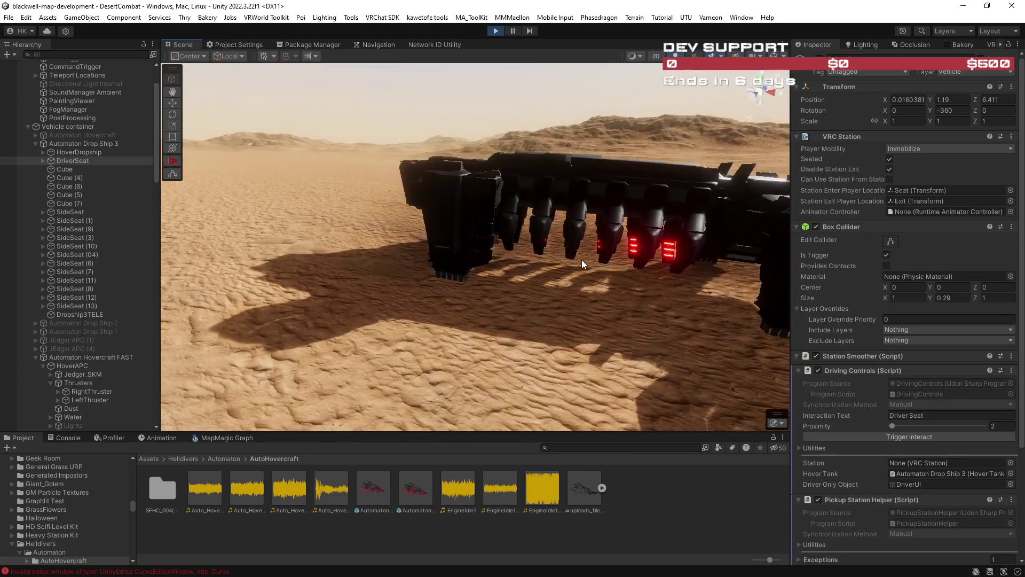
Step: Pan, pitch and fly the camera close to the drop ship resting on the sand
scroll(581, 259, down, 5)
drag(581, 259, 562, 412)
drag(603, 328, 588, 378)
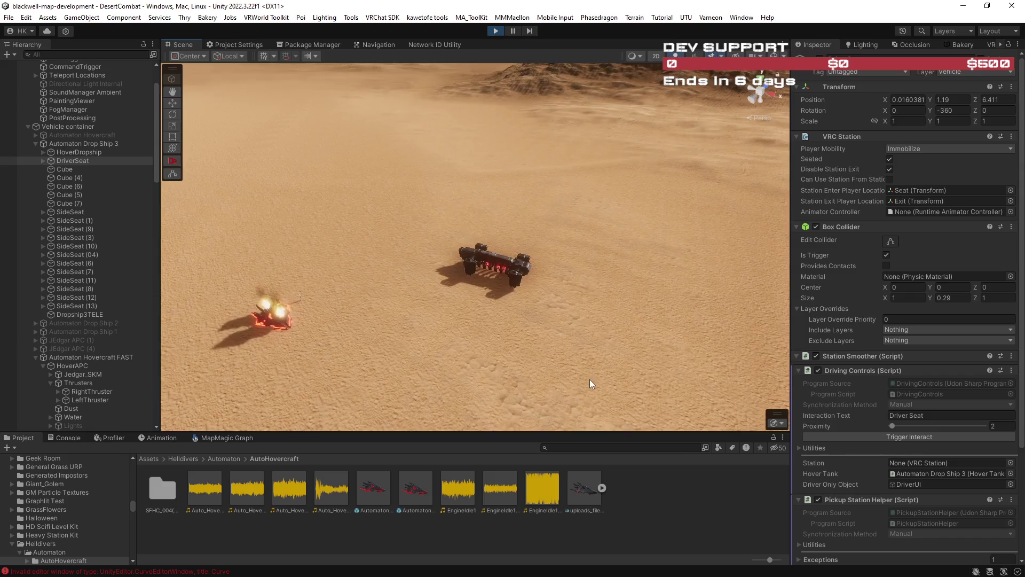
key(w)
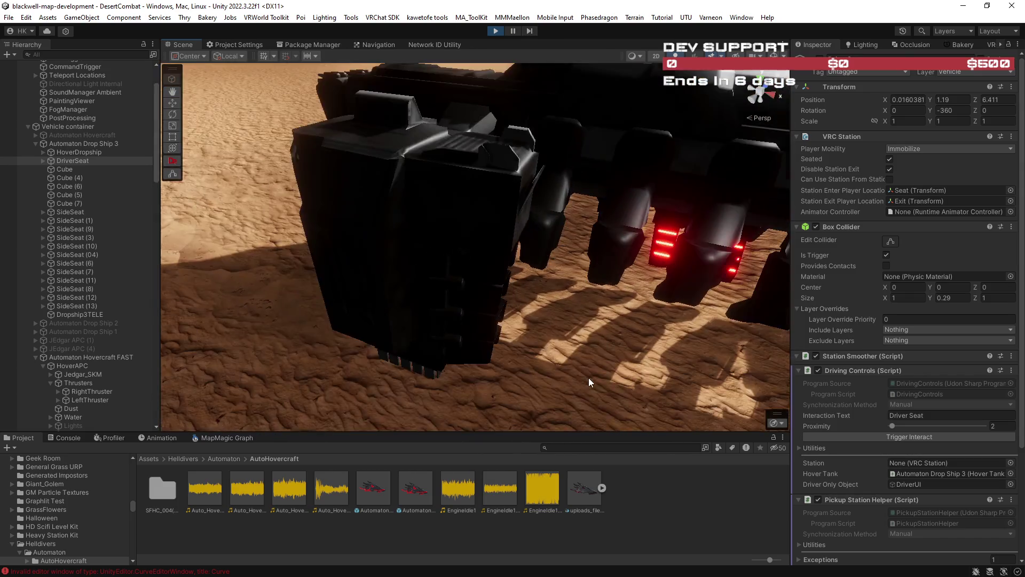
scroll(588, 376, down, 10)
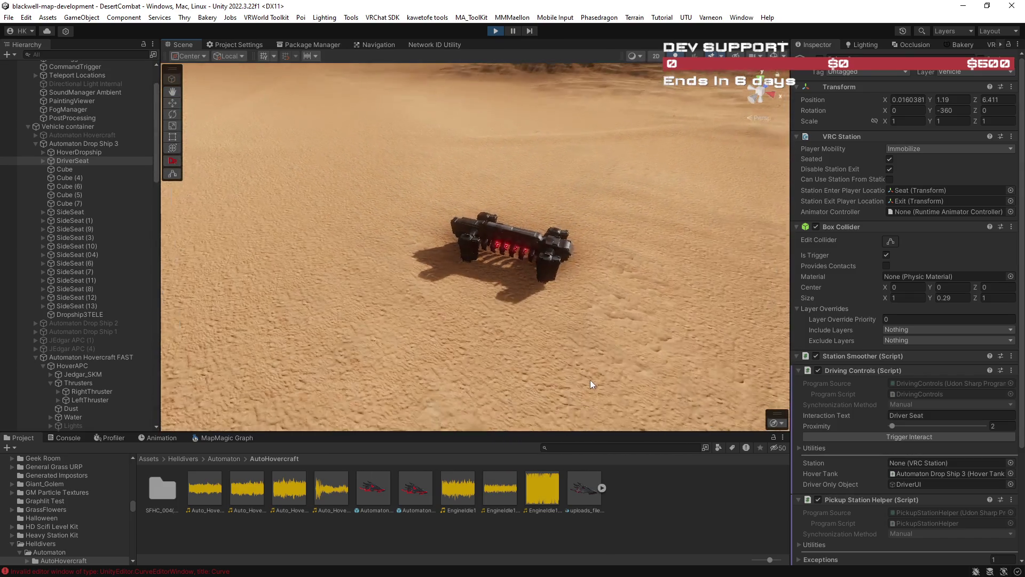
scroll(591, 380, down, 3)
drag(632, 389, 632, 382)
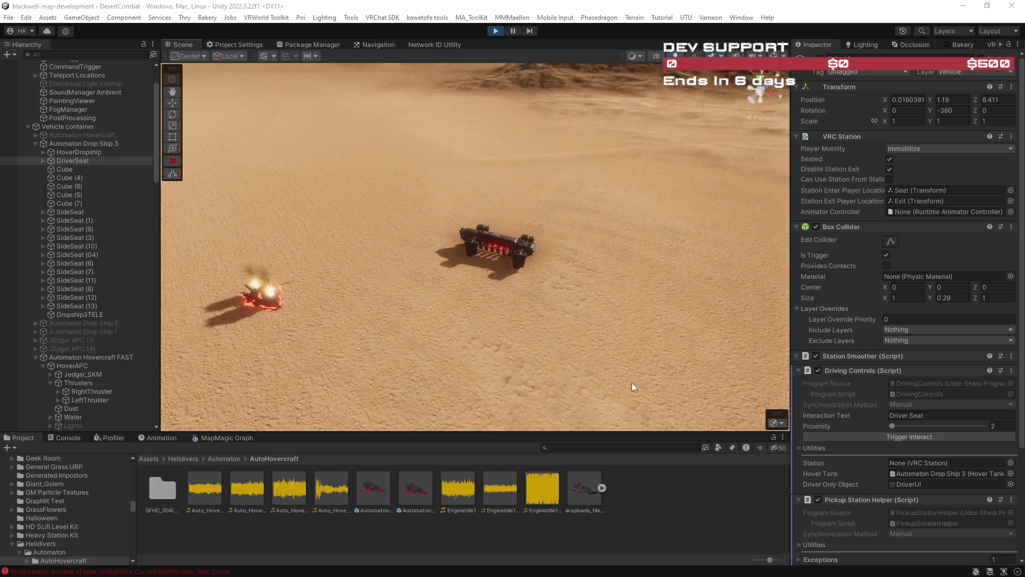
scroll(632, 382, down, 2)
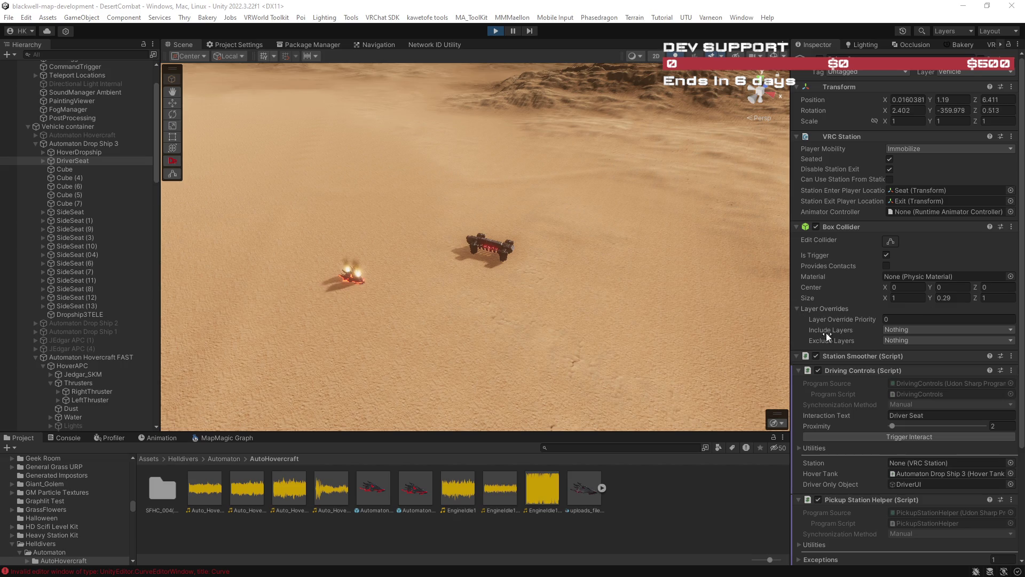
scroll(845, 372, down, 3)
scroll(846, 371, up, 4)
Step: Open Automaton Drop Ship 3's Hover Mask layer list, tick Default, and dismiss it
click(75, 143)
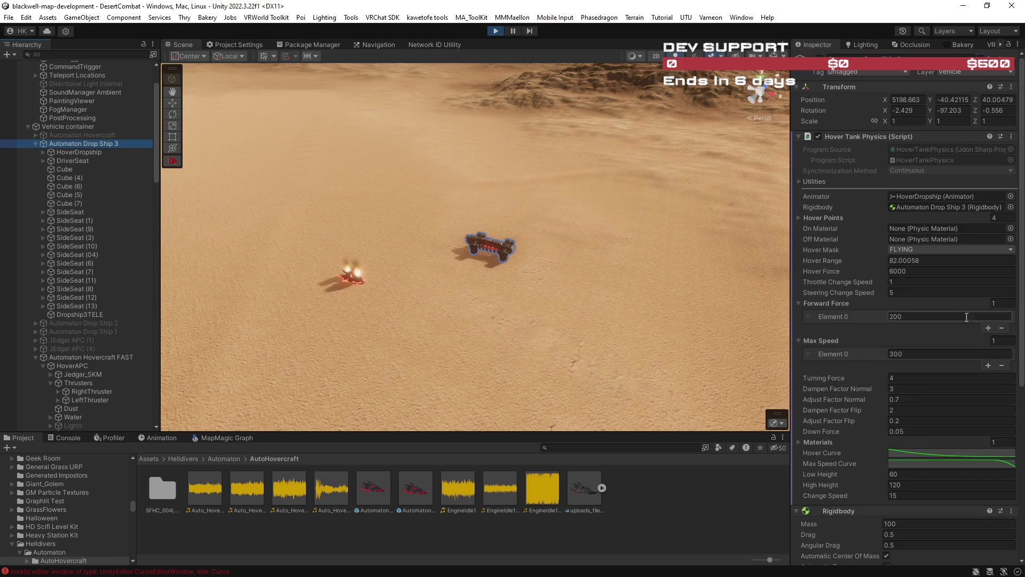
click(919, 249)
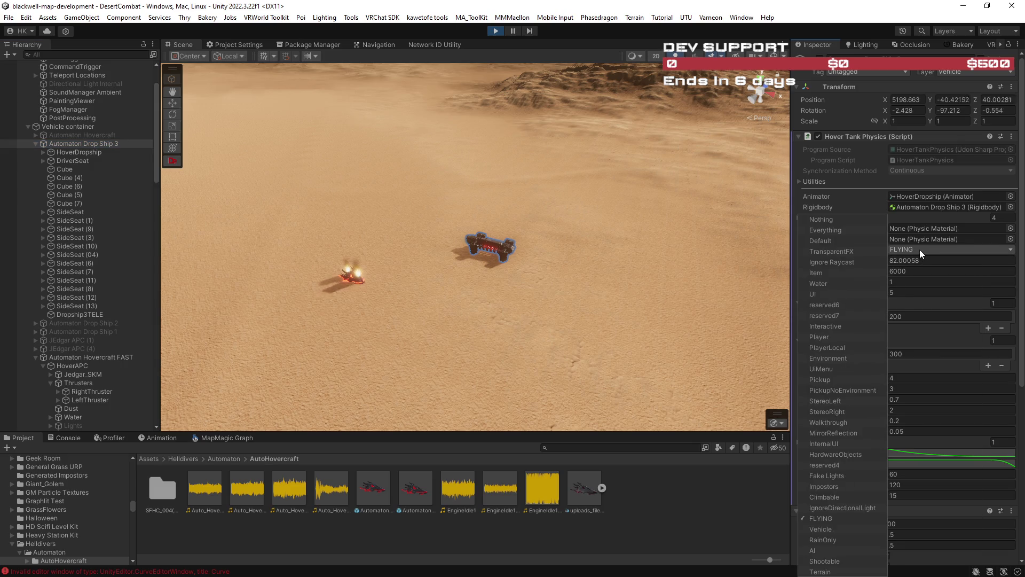
click(844, 241)
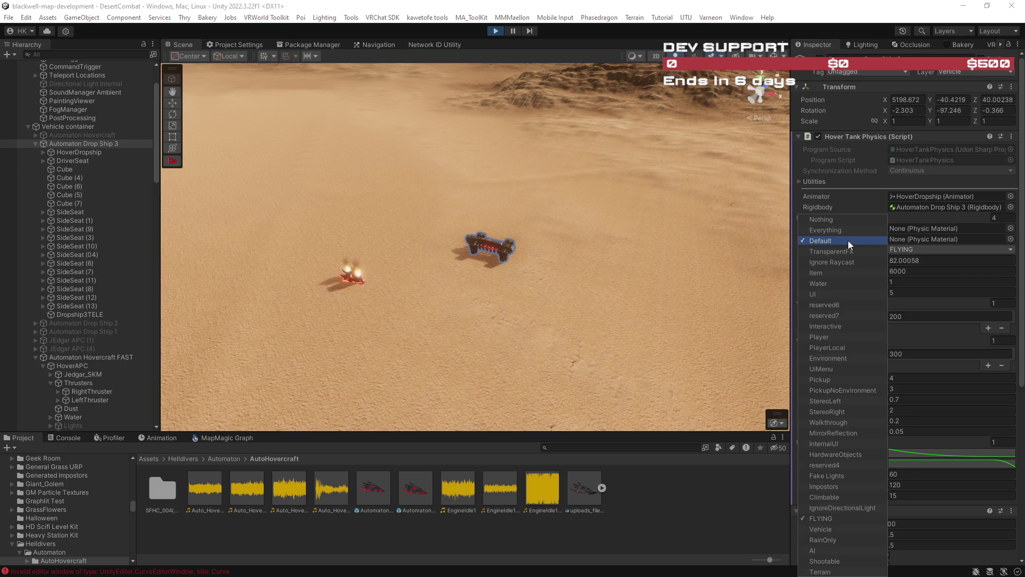
key(Escape)
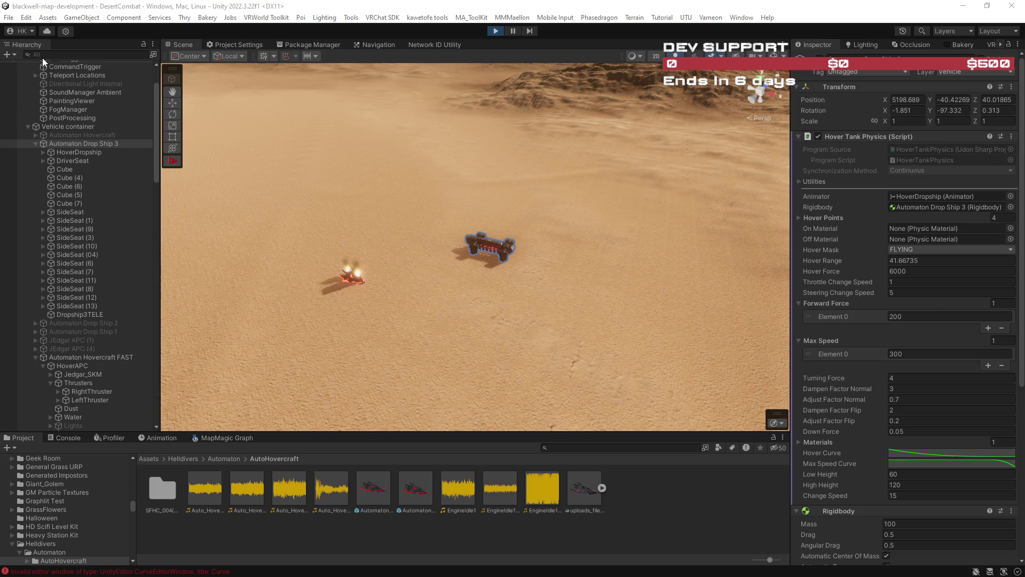
Step: Select all the Draft Terrain tiles via a Hierarchy name search, then clear the filter
drag(155, 121, 164, 380)
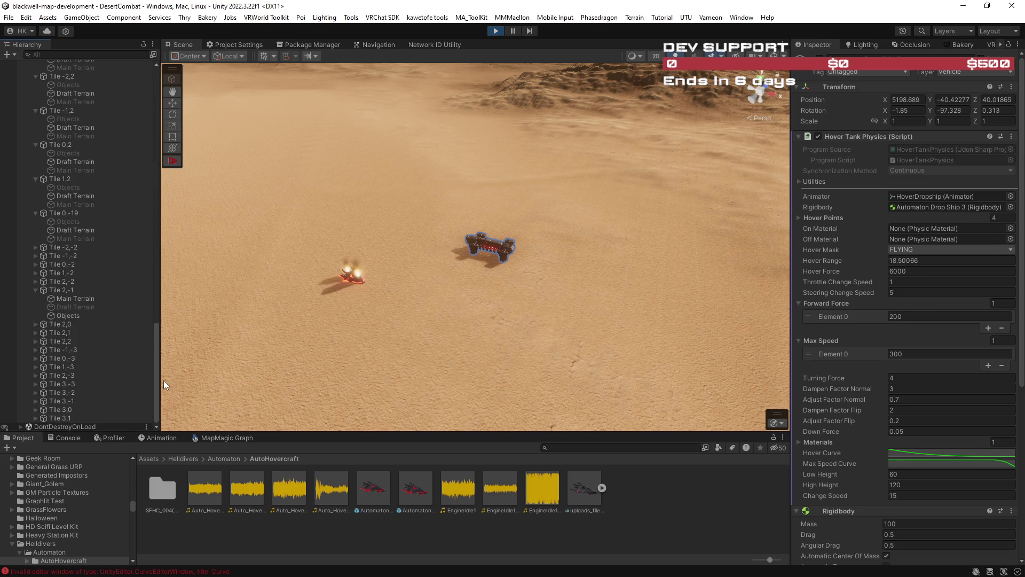
click(91, 306)
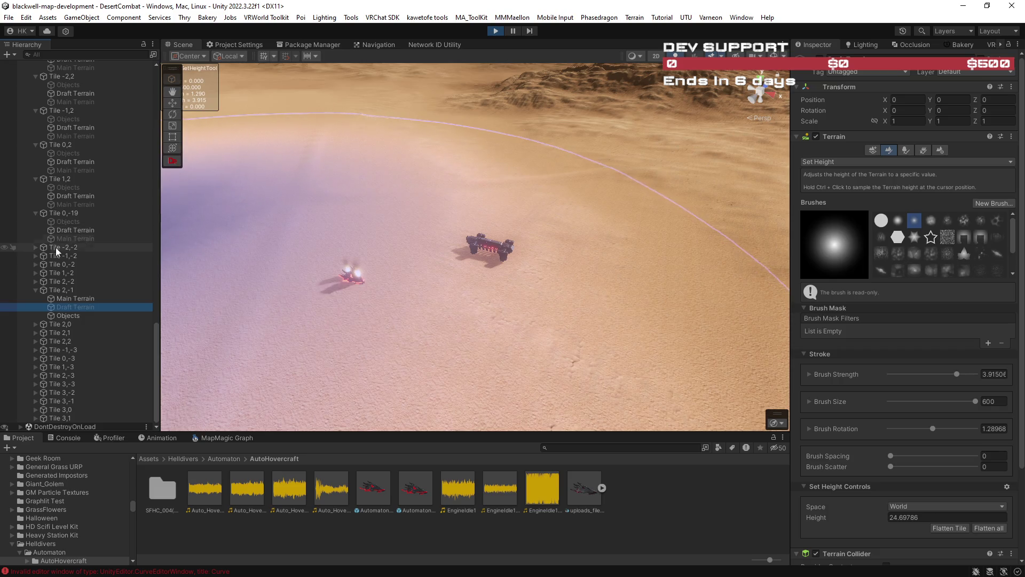
click(63, 52)
text(aft)
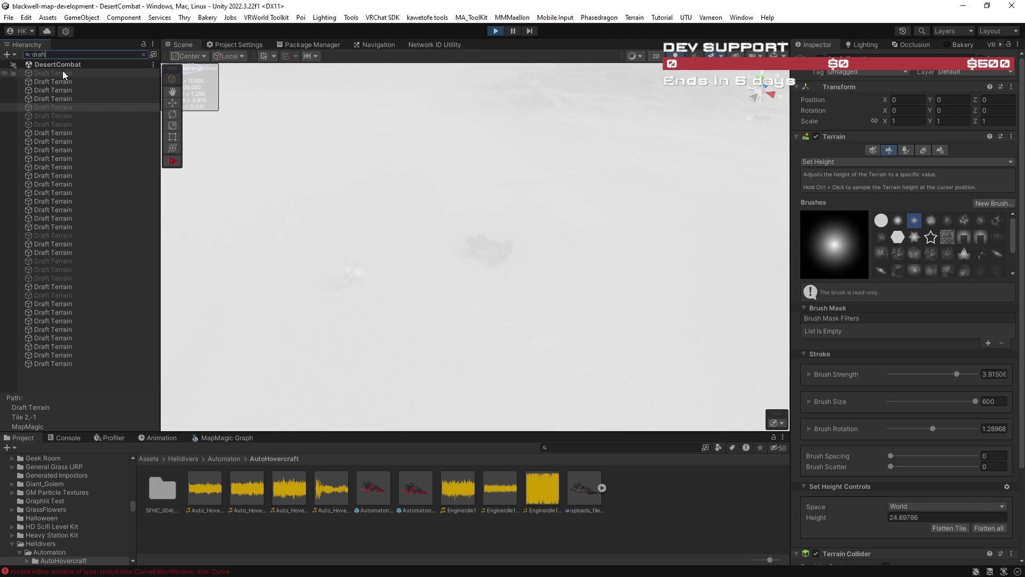
text( terra)
double_click(66, 73)
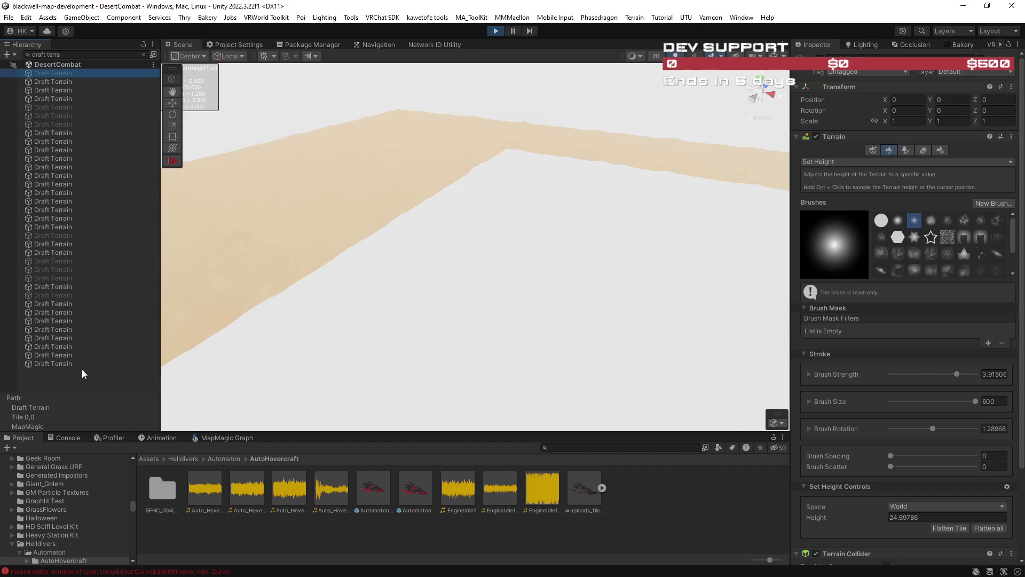
key(ctrl+a)
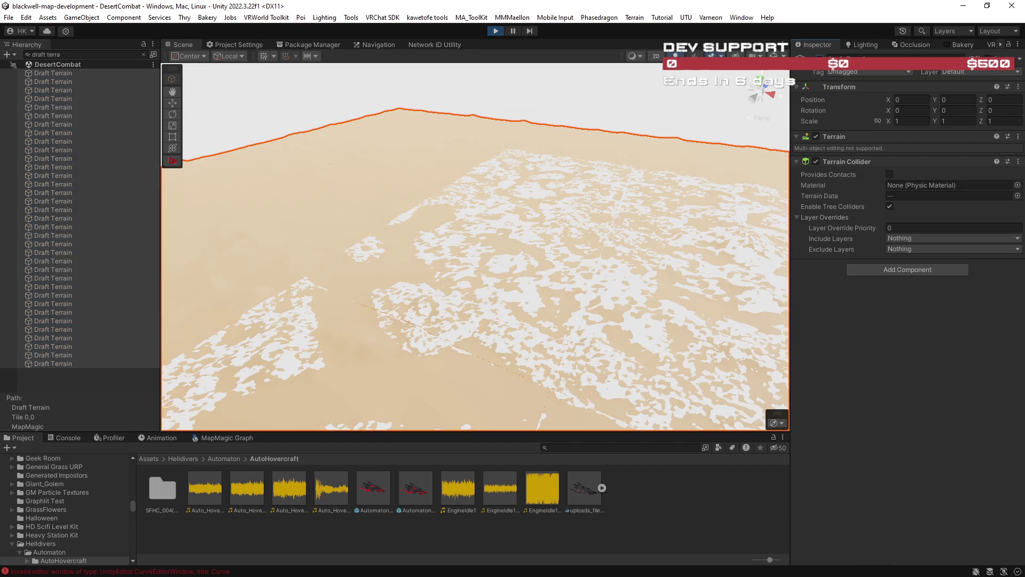
scroll(316, 210, up, 5)
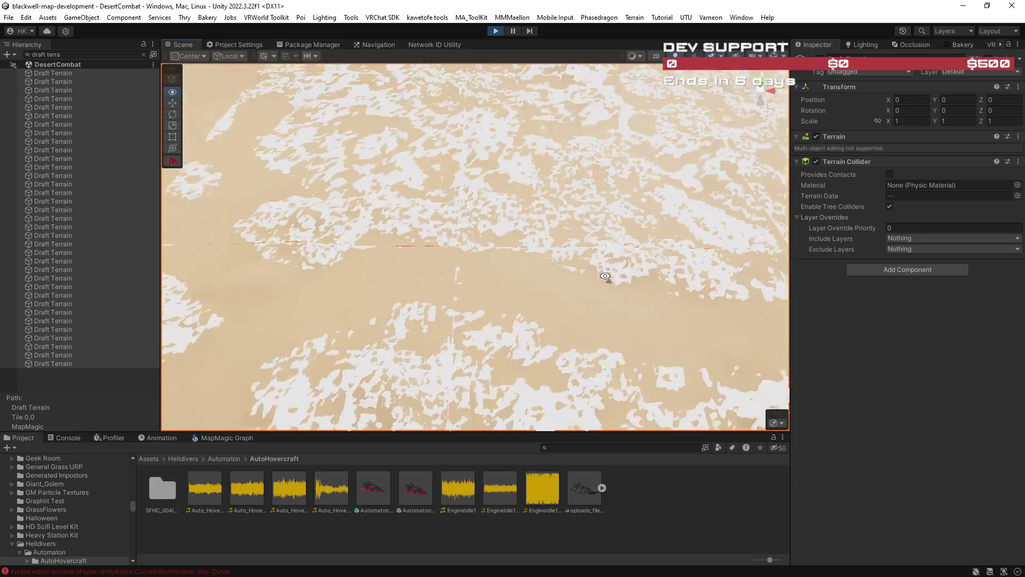
mouse_move(658, 241)
mouse_down()
mouse_move(646, 286)
mouse_move(517, 293)
mouse_move(692, 261)
mouse_move(718, 284)
mouse_move(651, 270)
mouse_up()
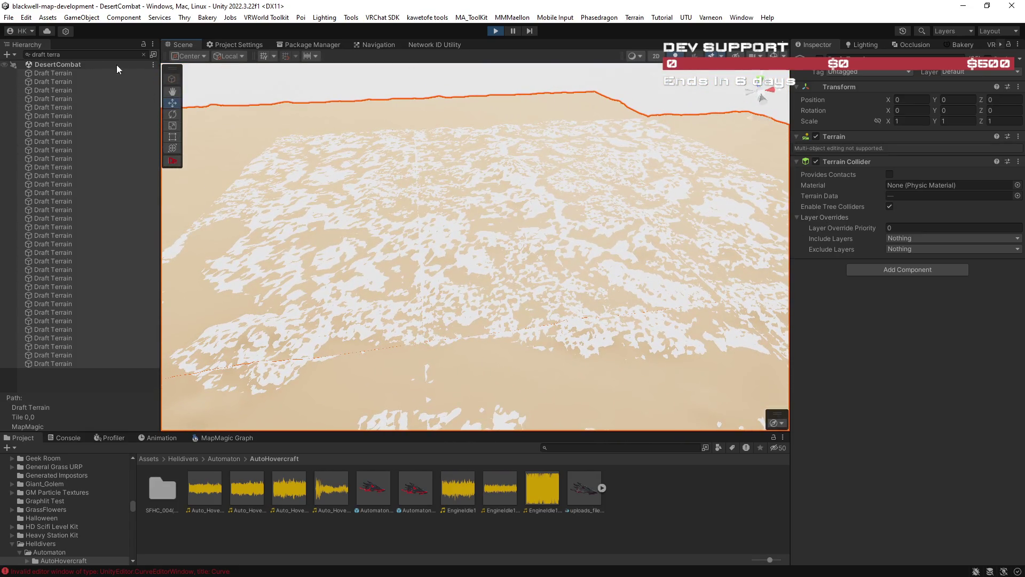
click(144, 56)
Step: Lower the selected Draft Terrain tiles to Y -119 and put them on the FLYING layer
mouse_move(258, 132)
mouse_down()
mouse_move(560, 233)
mouse_move(581, 135)
mouse_move(418, 264)
mouse_move(111, 264)
mouse_move(977, 220)
mouse_move(864, 190)
mouse_up()
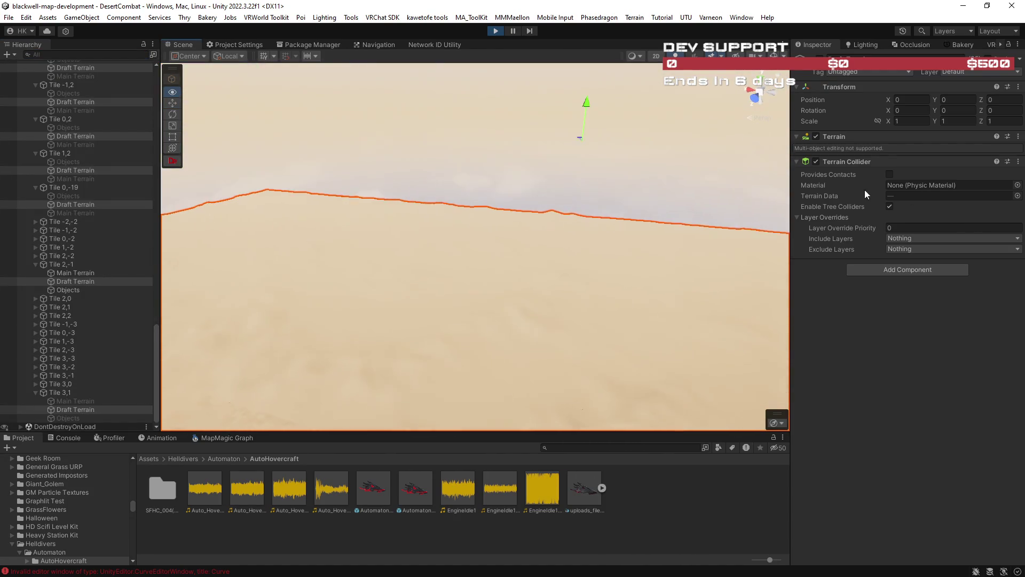
mouse_move(587, 109)
mouse_down()
mouse_move(483, 283)
mouse_move(395, 288)
mouse_up()
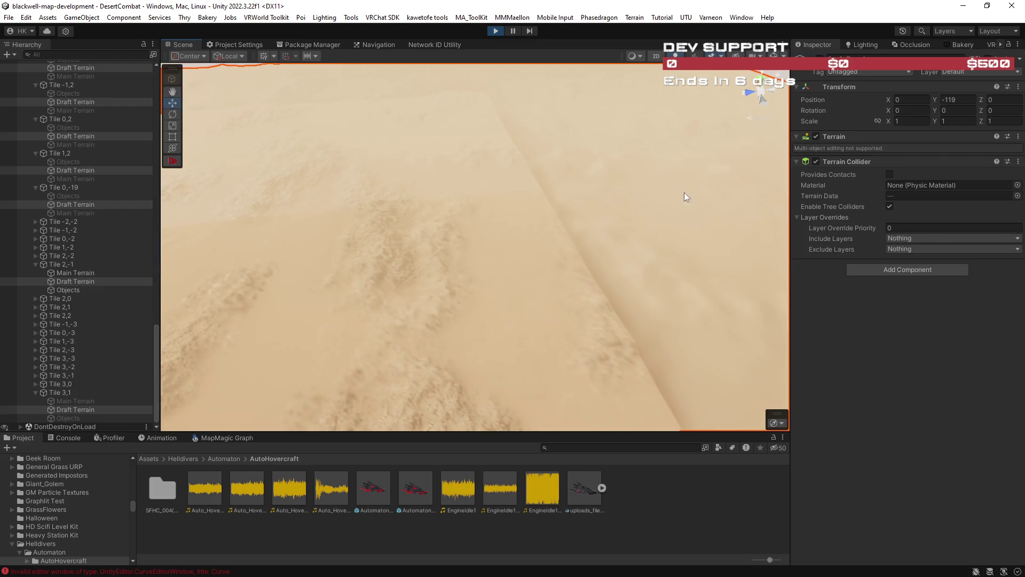
click(981, 71)
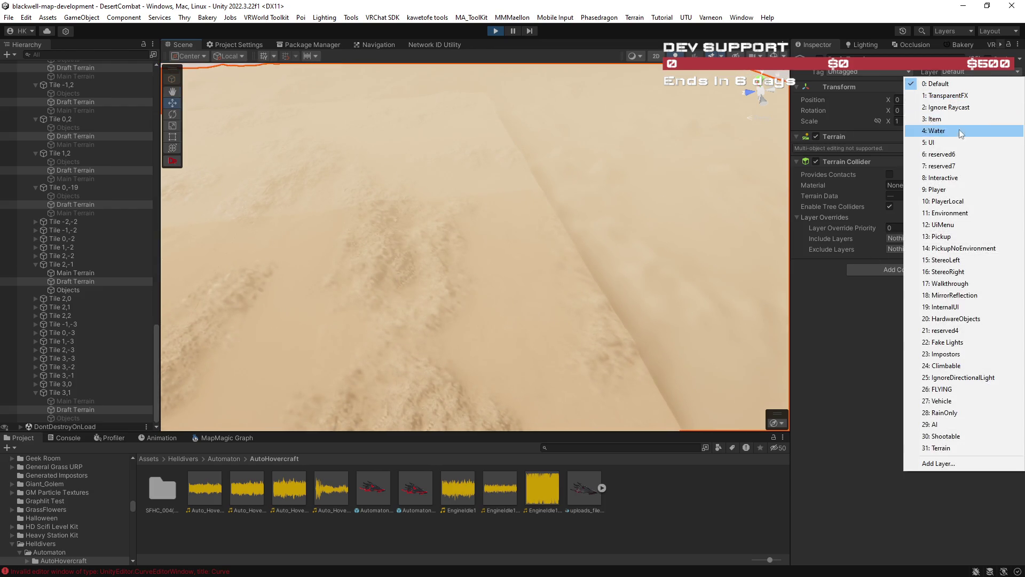
click(946, 388)
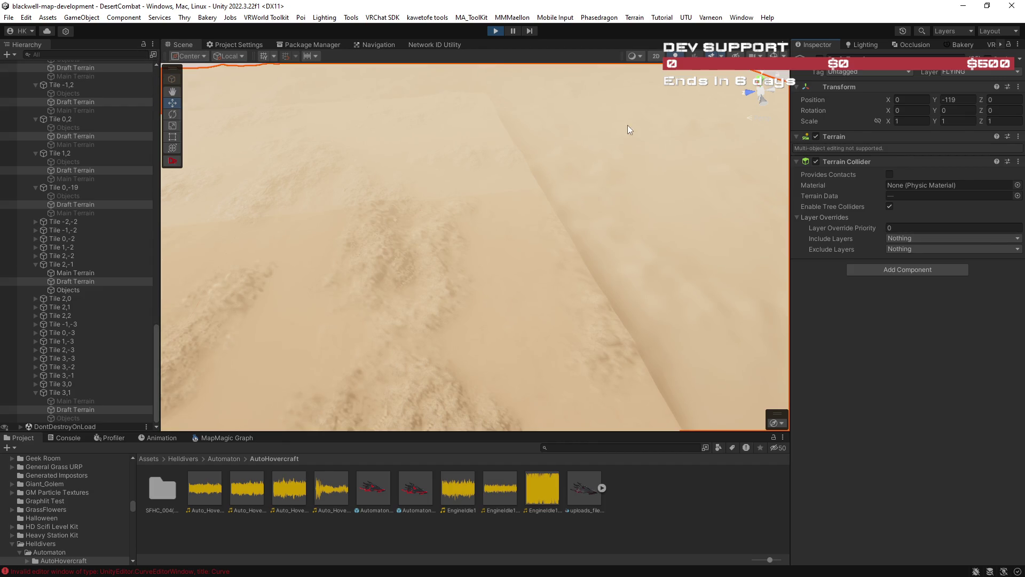
scroll(157, 332, up, 1)
drag(157, 335, 158, 101)
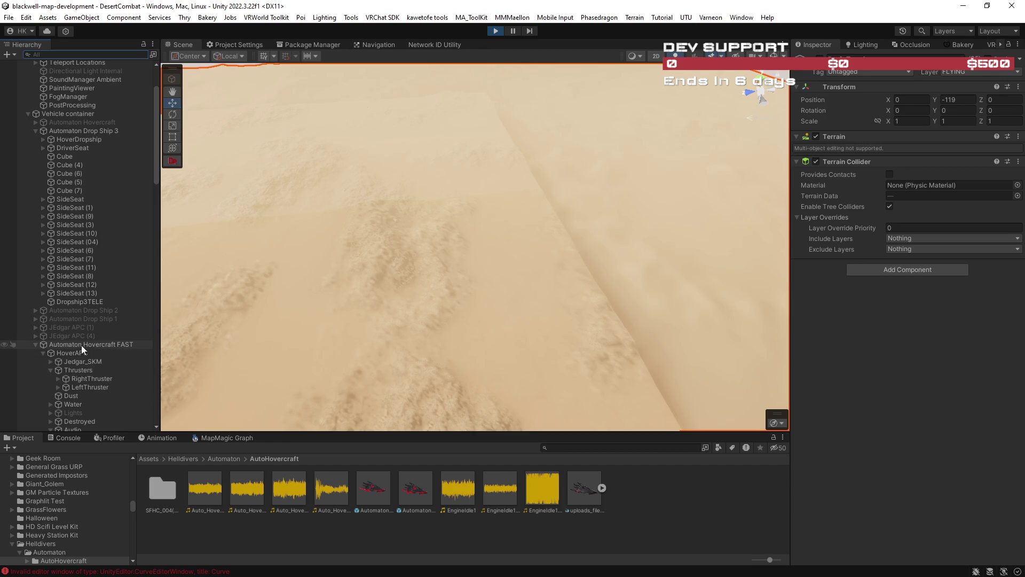
double_click(80, 148)
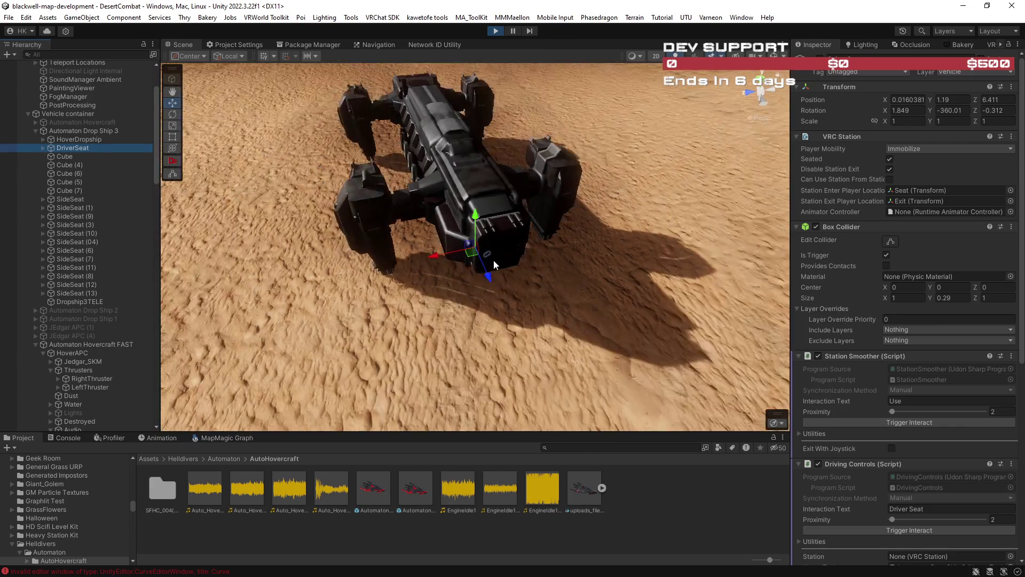
scroll(493, 259, down, 5)
mouse_move(495, 260)
mouse_down()
mouse_move(517, 270)
mouse_move(463, 253)
mouse_up()
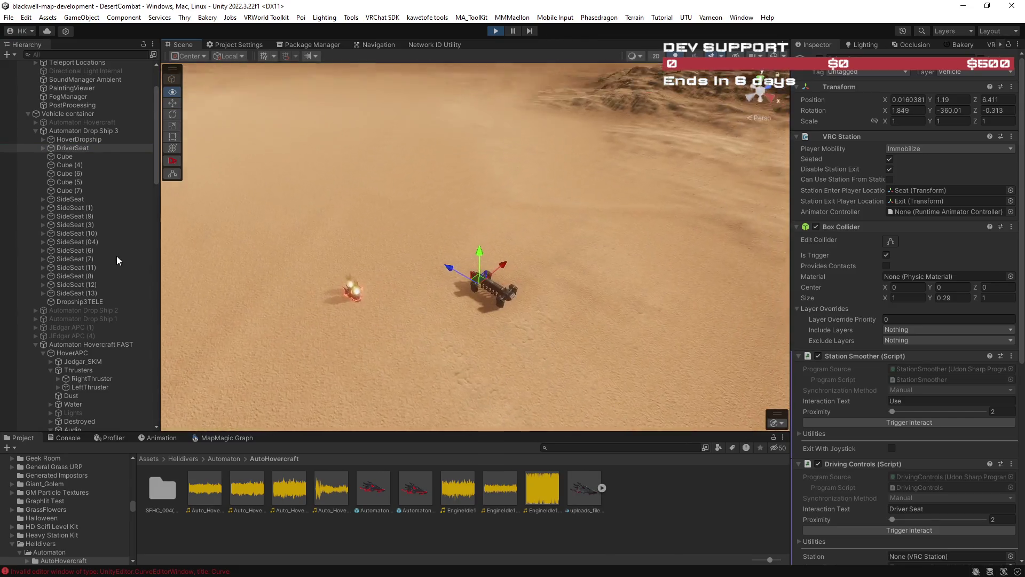
scroll(470, 289, up, 10)
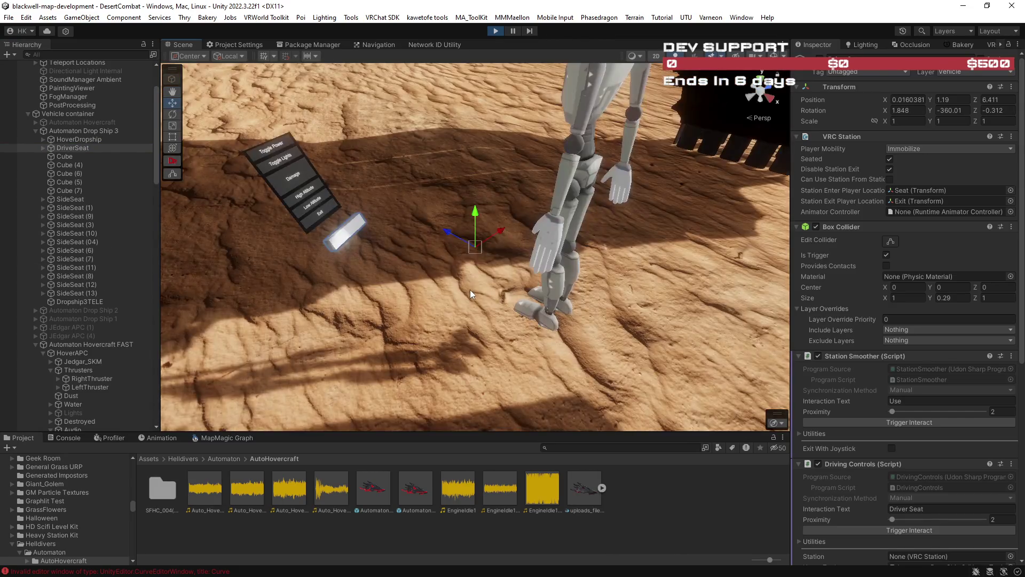
scroll(489, 292, down, 5)
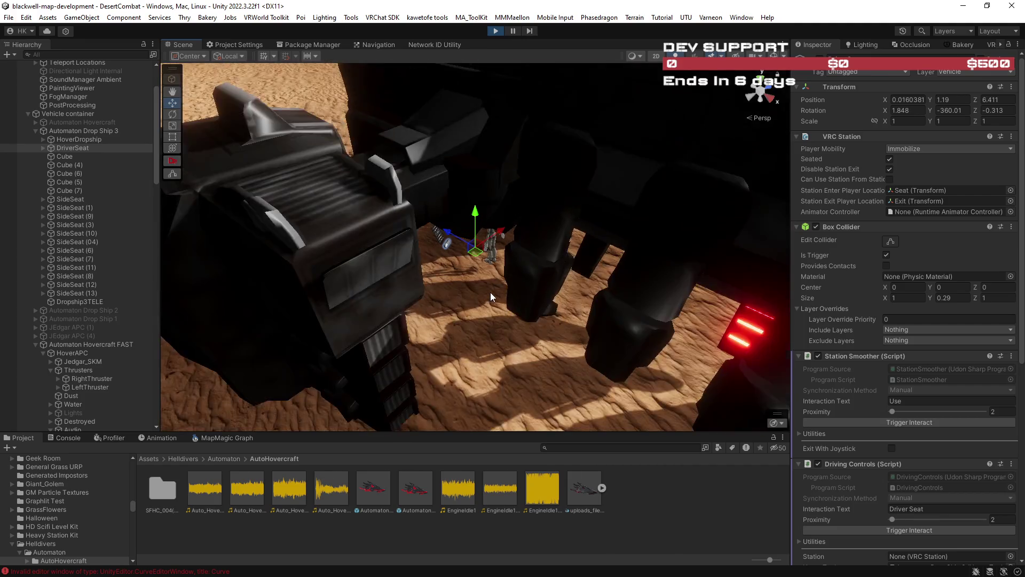
scroll(490, 292, down, 8)
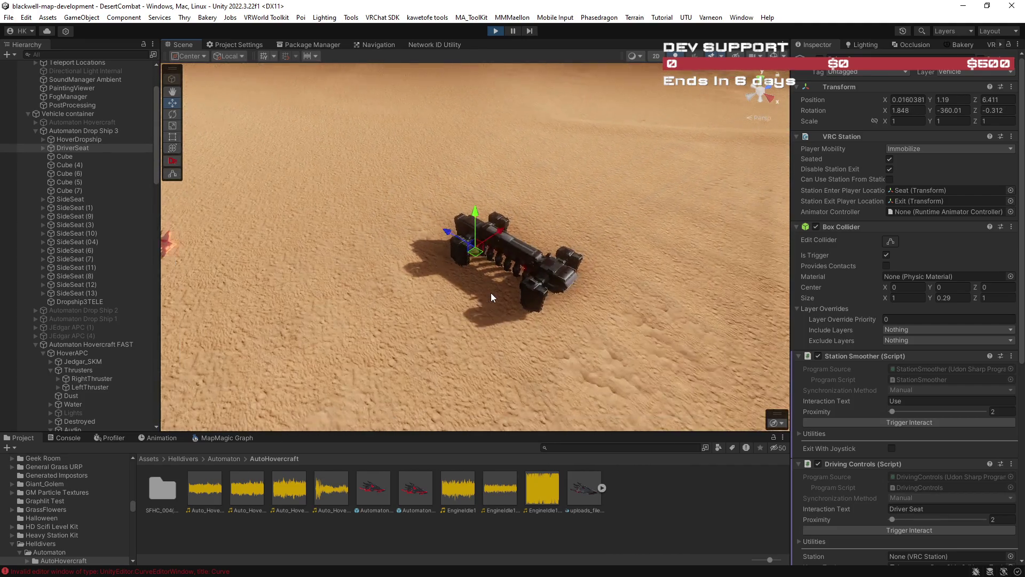
scroll(491, 293, down, 8)
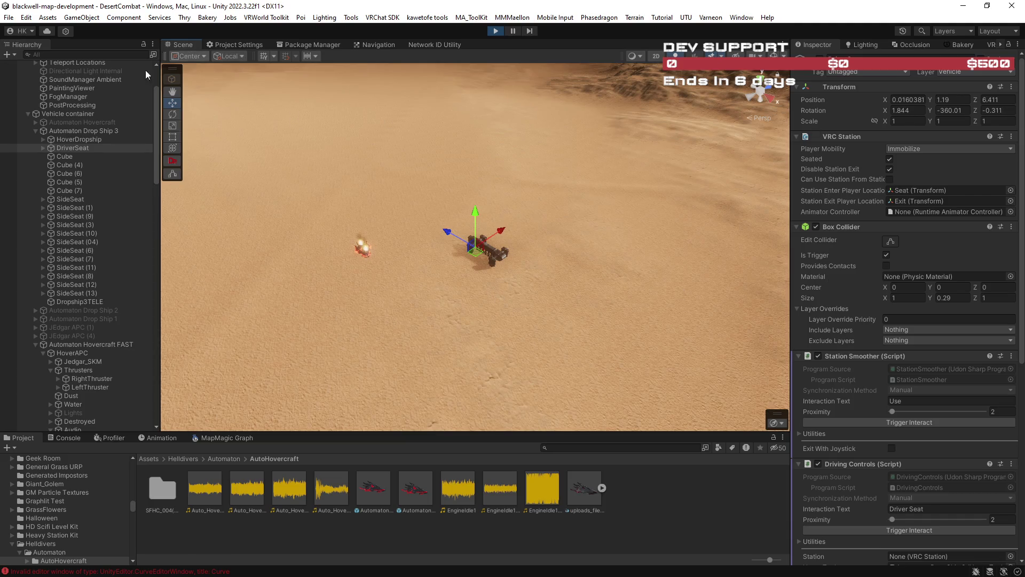
double_click(180, 44)
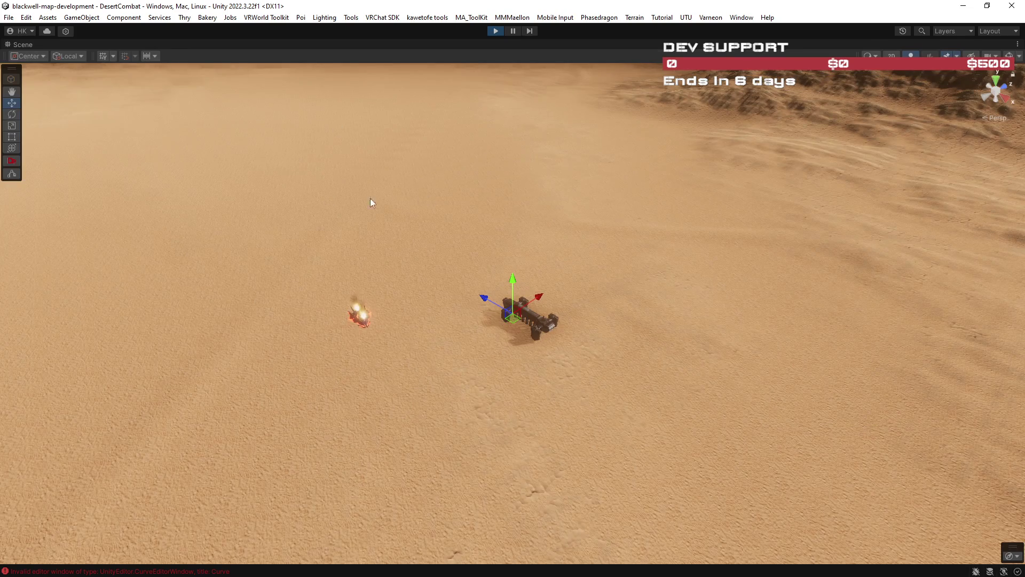
click(14, 93)
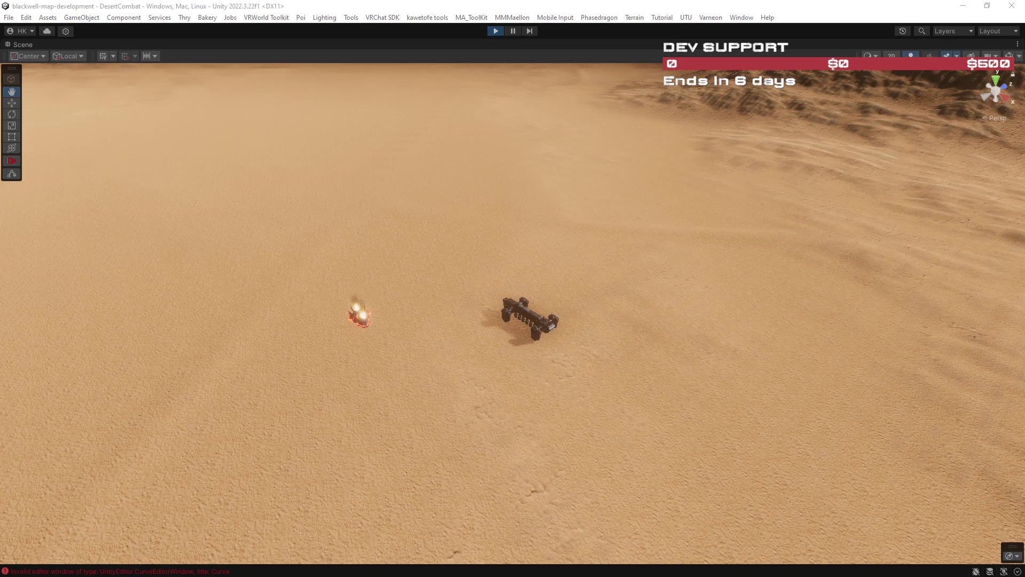
mouse_move(700, 359)
mouse_down()
mouse_move(691, 293)
mouse_move(632, 299)
mouse_up()
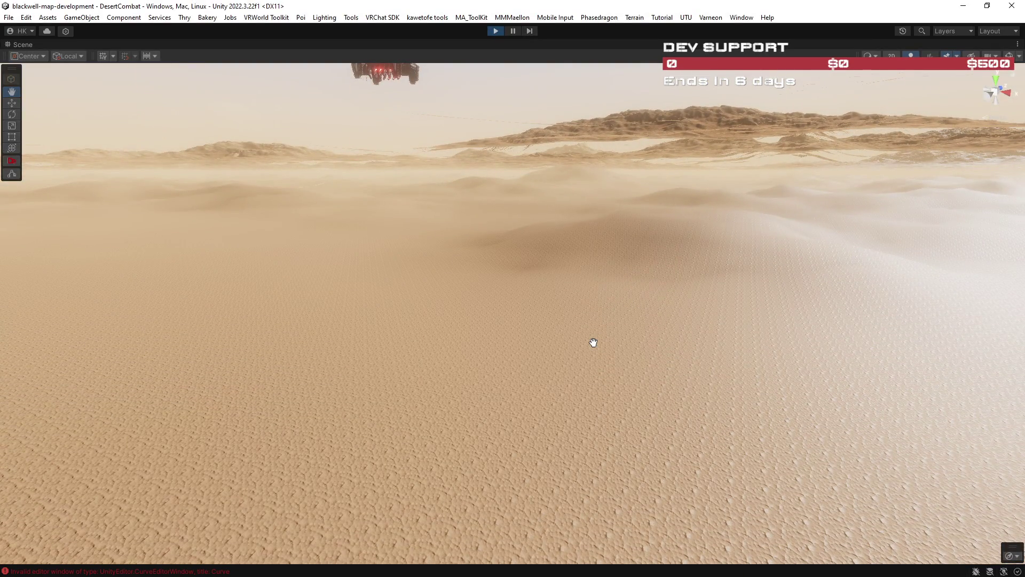
double_click(27, 44)
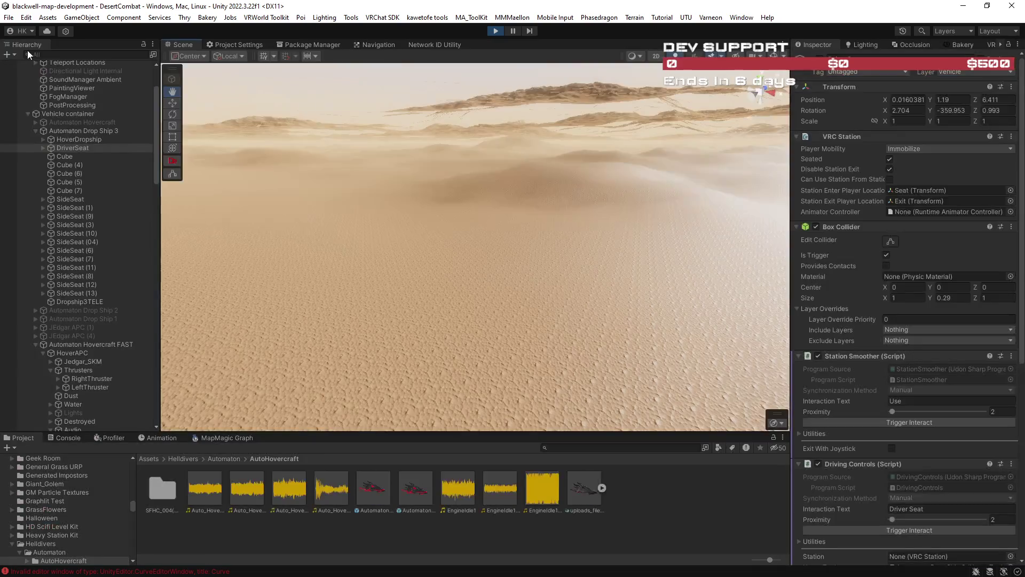
Step: Search 'draft' and select every Draft Terrain tile, then clear the filter
click(67, 53)
text(draft)
click(71, 73)
shift+click(85, 363)
drag(459, 283, 483, 293)
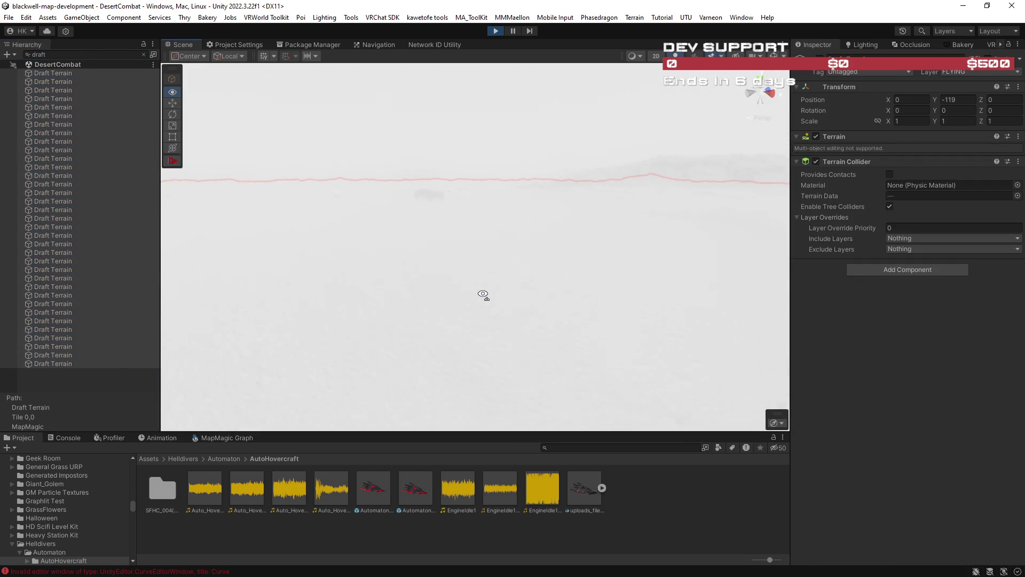
click(143, 55)
drag(499, 247, 500, 249)
Step: Set the selected terrains' Transform Position Y to -13.3
drag(934, 100, 936, 99)
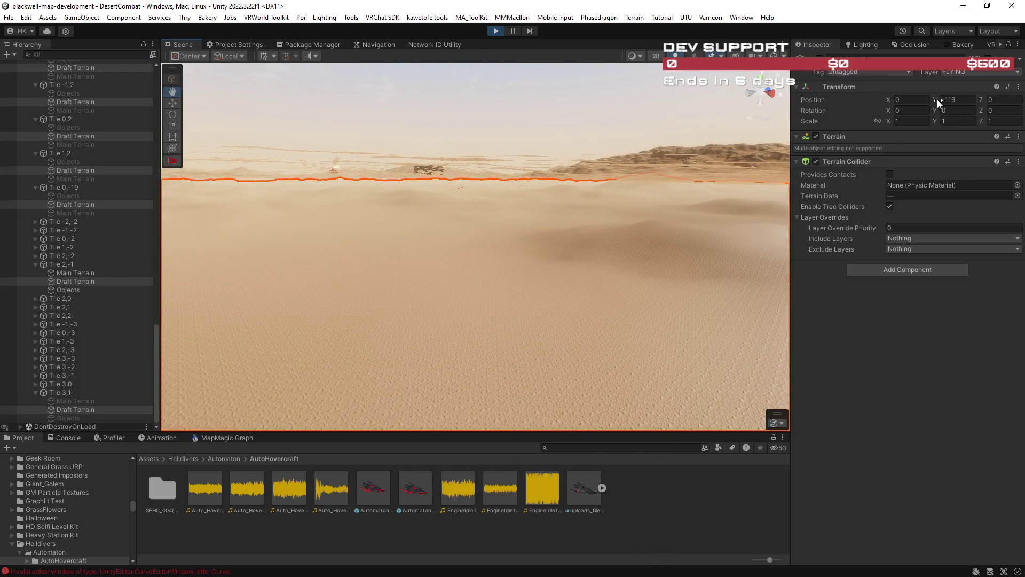
text(37)
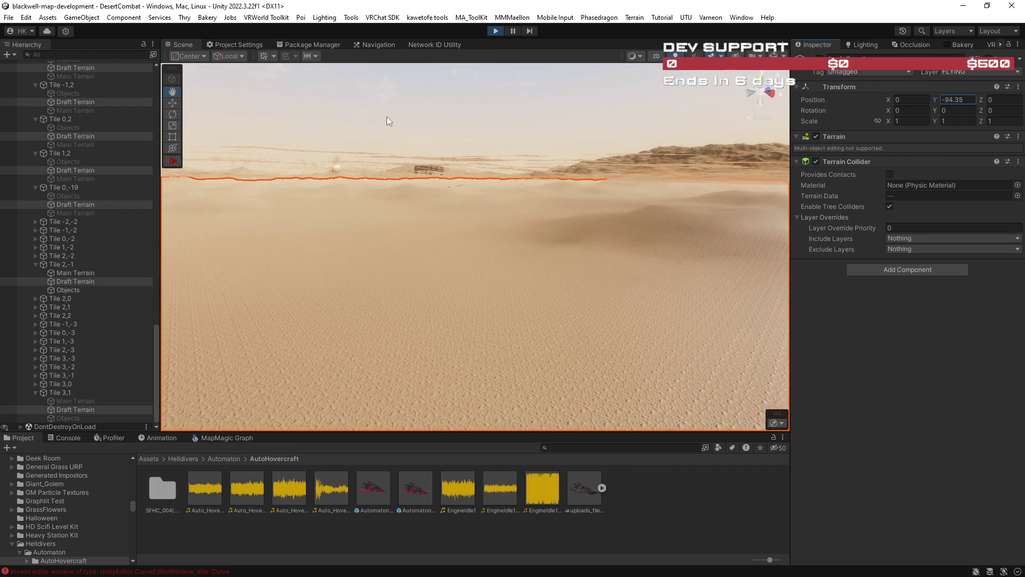
key(BackSpace)
key(BackSpace)
key(BackSpace)
text(5.31)
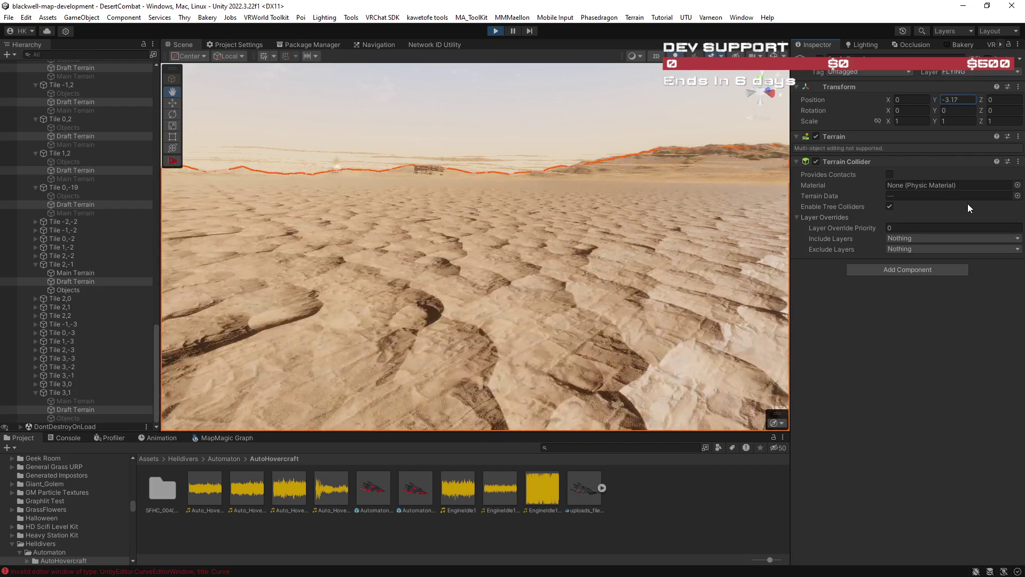
key(BackSpace)
key(BackSpace)
key(BackSpace)
text(13.06)
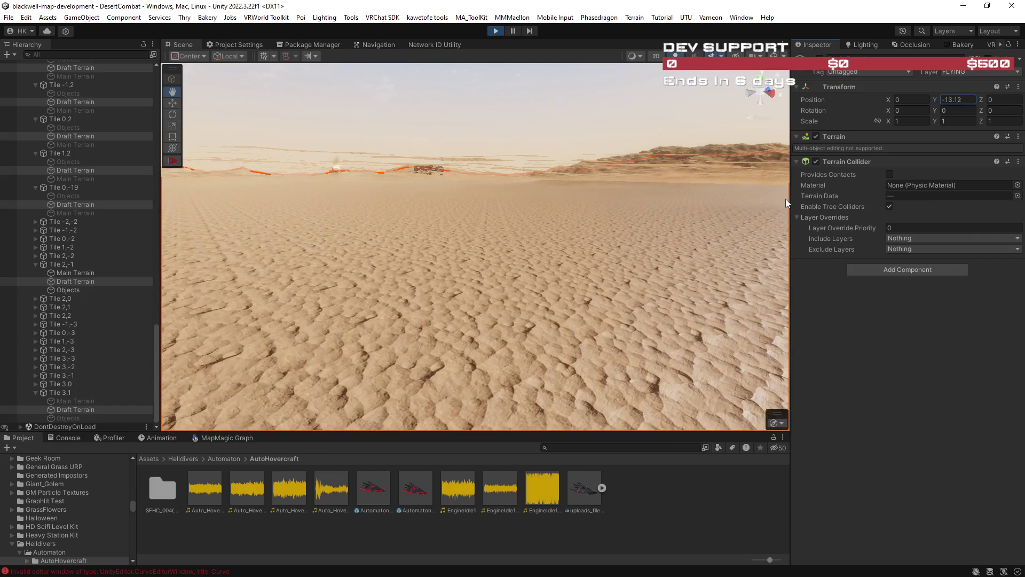
key(BackSpace)
key(BackSpace)
text(3)
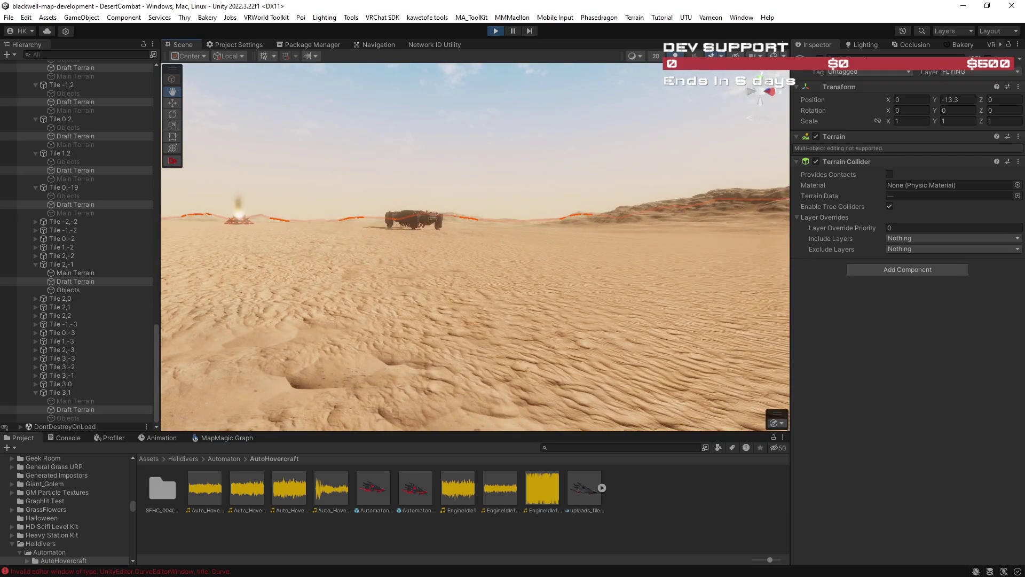
Step: Fly the view toward the dropship and select a terrain tile in the scene
drag(158, 333, 158, 90)
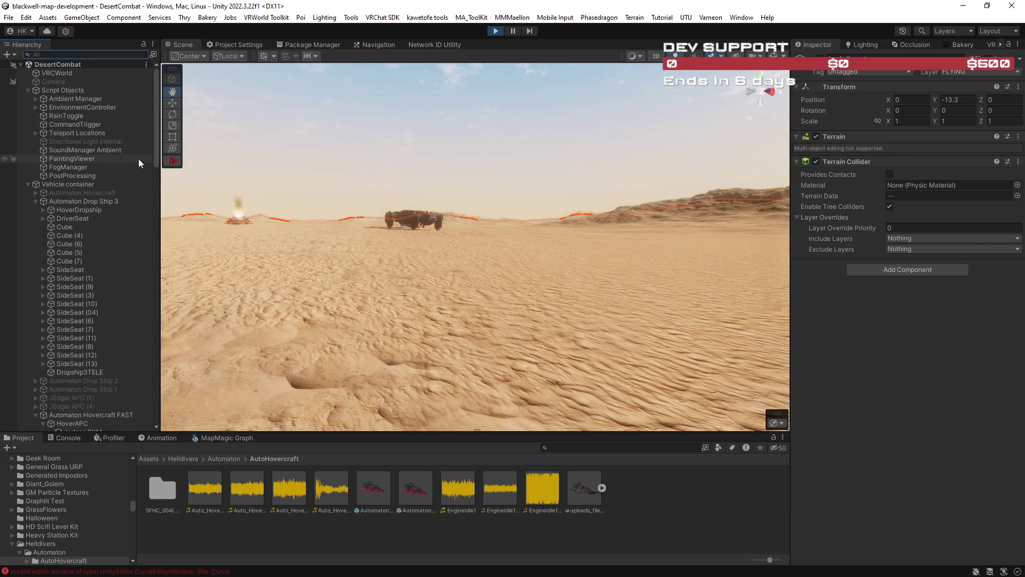
mouse_move(385, 286)
mouse_down()
mouse_move(394, 297)
mouse_move(421, 280)
mouse_move(451, 283)
mouse_up()
click(424, 280)
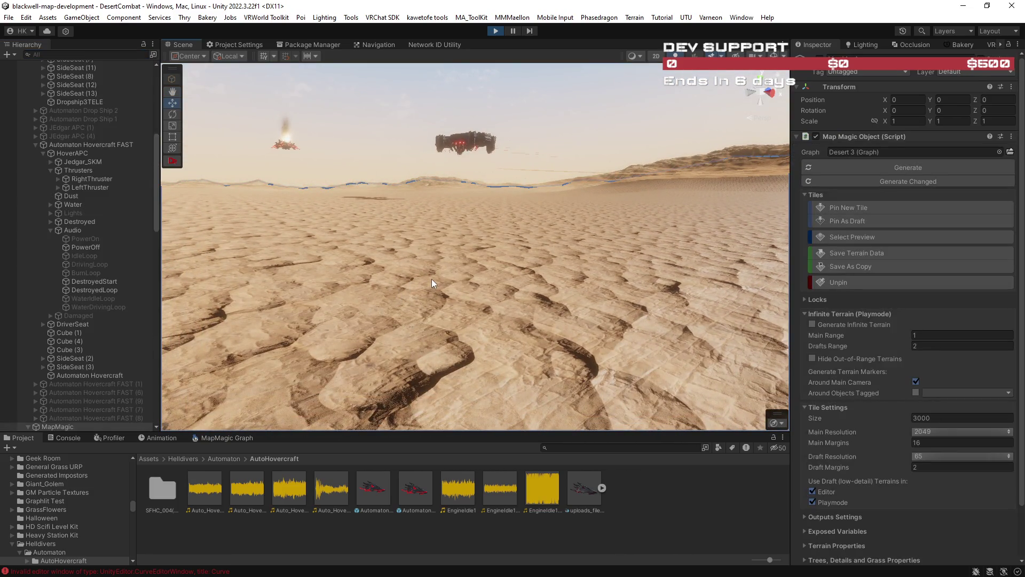
click(432, 278)
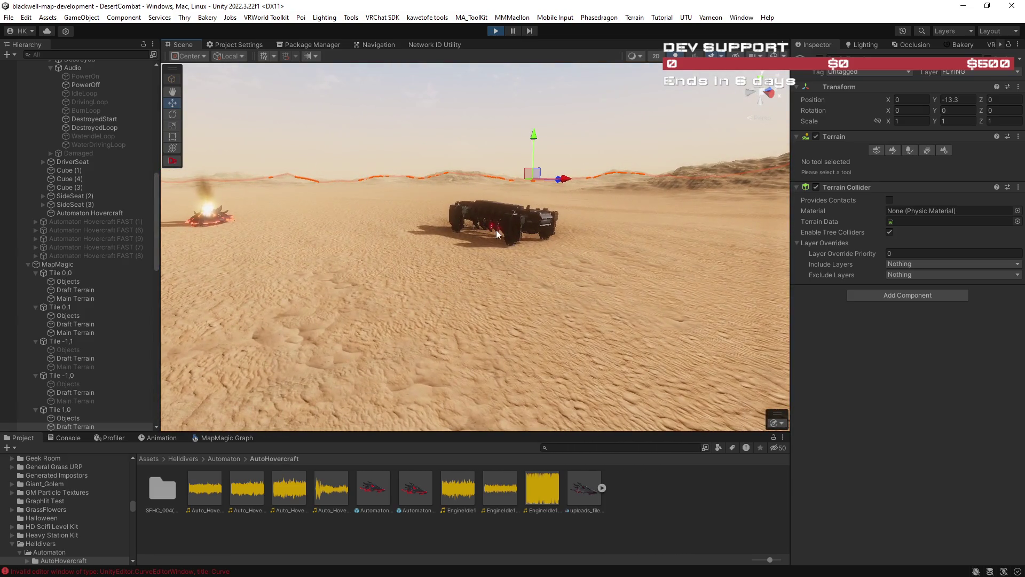
Step: Select Automaton Drop Ship 3 to confirm its FLYING hover mask, then stop Play Mode
click(507, 220)
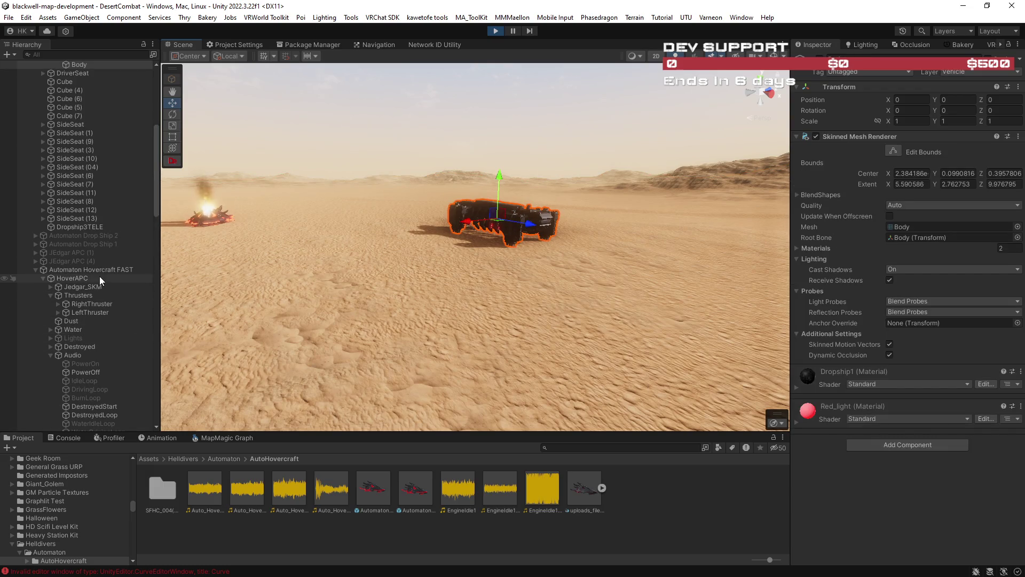
scroll(94, 270, up, 5)
scroll(94, 269, up, 1)
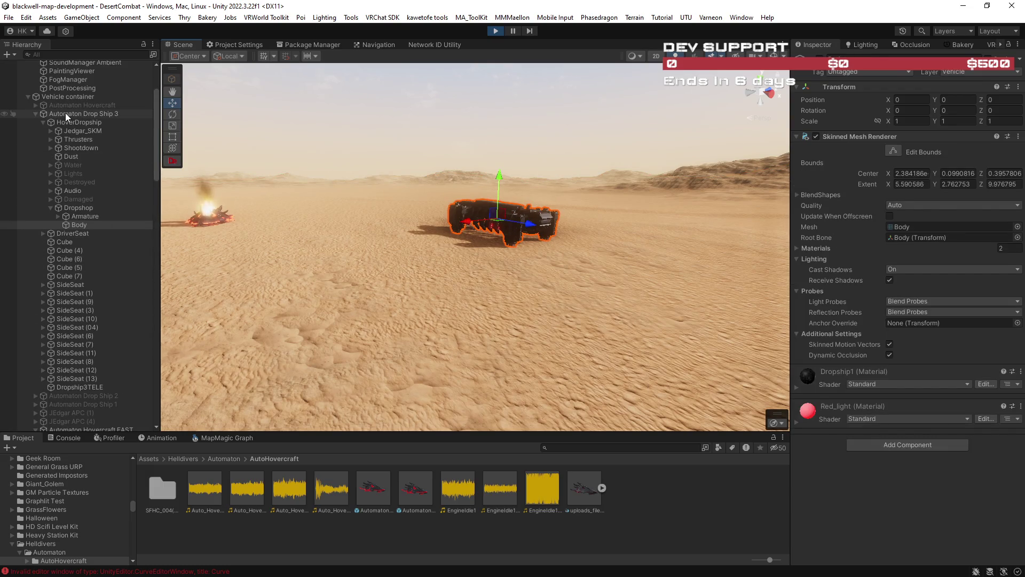
click(66, 113)
click(821, 54)
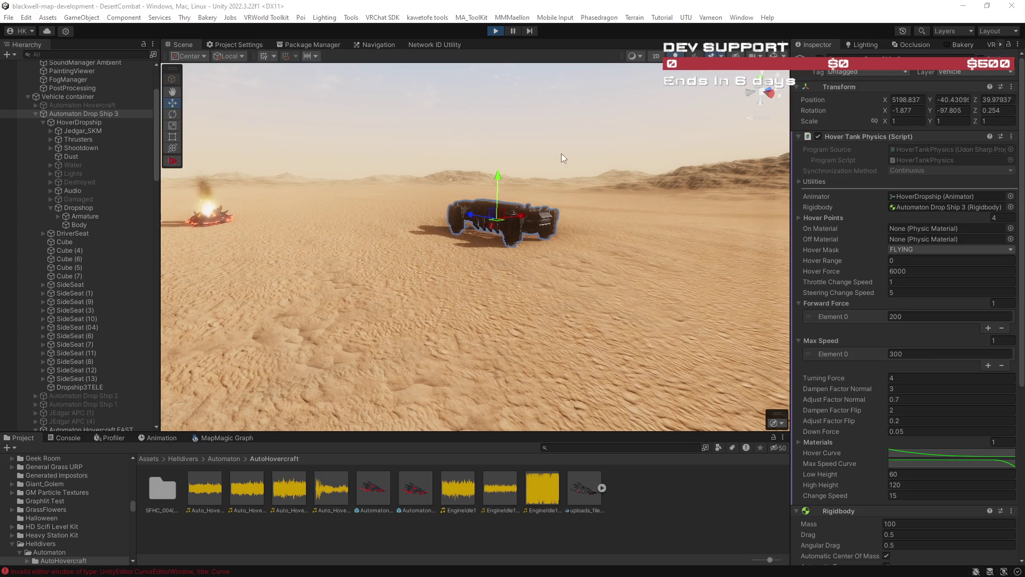
mouse_move(374, 224)
mouse_down()
mouse_move(541, 195)
mouse_move(622, 224)
mouse_move(276, 220)
mouse_move(296, 226)
mouse_up()
click(494, 31)
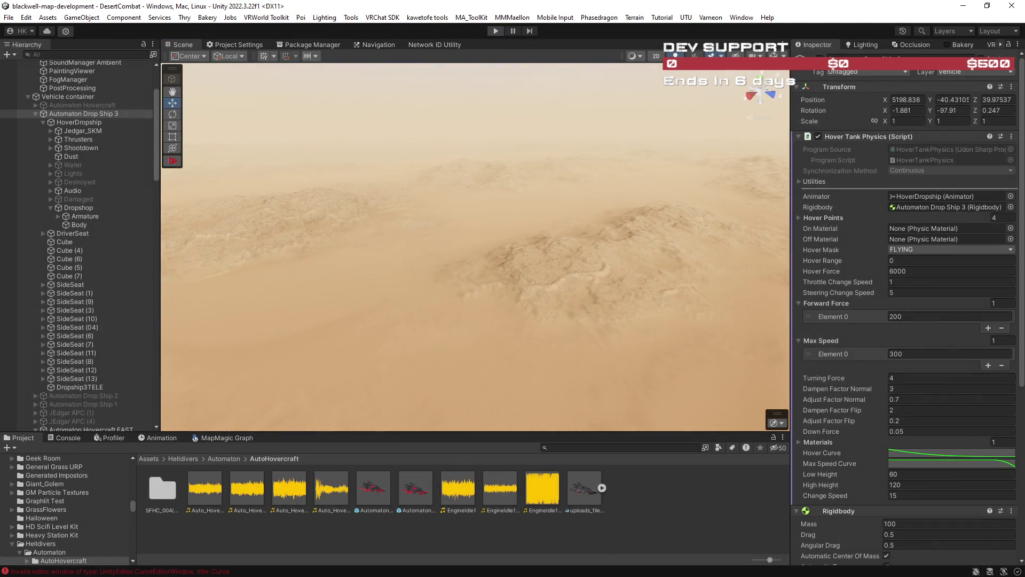
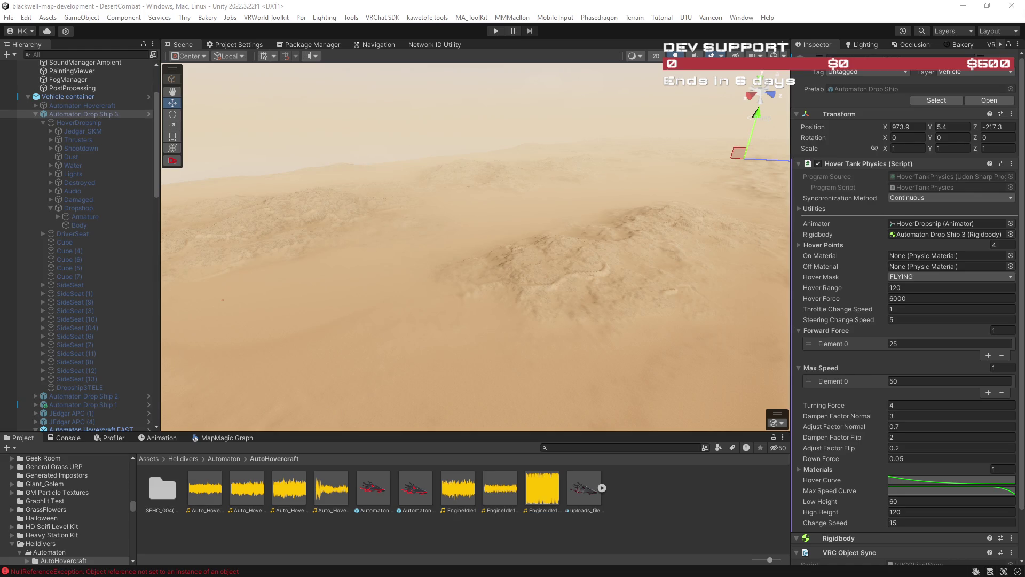
Step: Collapse the Vehicle container and scroll through the MapMagic Tile entries in the Hierarchy
mouse_move(661, 327)
mouse_down()
mouse_move(478, 313)
mouse_move(746, 300)
mouse_move(832, 326)
mouse_move(704, 304)
mouse_move(722, 289)
mouse_move(650, 306)
mouse_move(679, 78)
mouse_move(613, 225)
mouse_move(579, 250)
mouse_move(401, 261)
mouse_move(411, 260)
mouse_up()
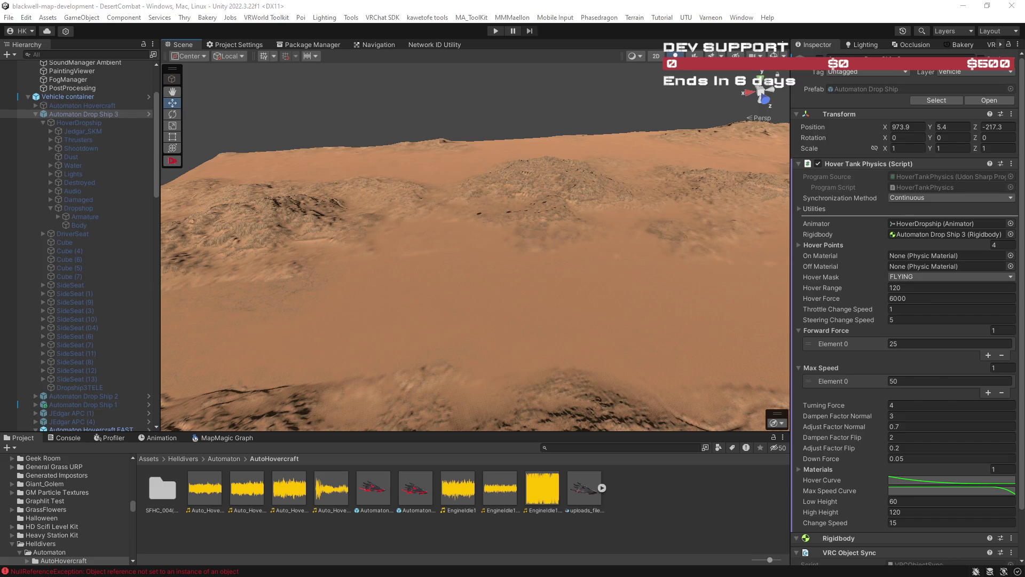
mouse_move(522, 271)
mouse_down()
mouse_move(469, 269)
mouse_move(370, 228)
mouse_move(613, 247)
mouse_move(464, 251)
mouse_move(376, 219)
mouse_up()
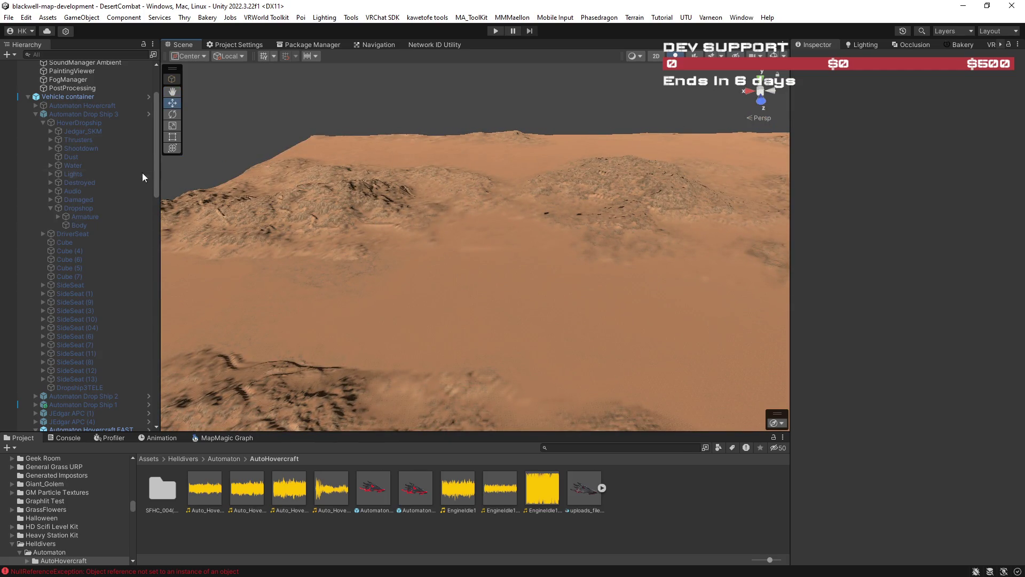
scroll(133, 166, up, 3)
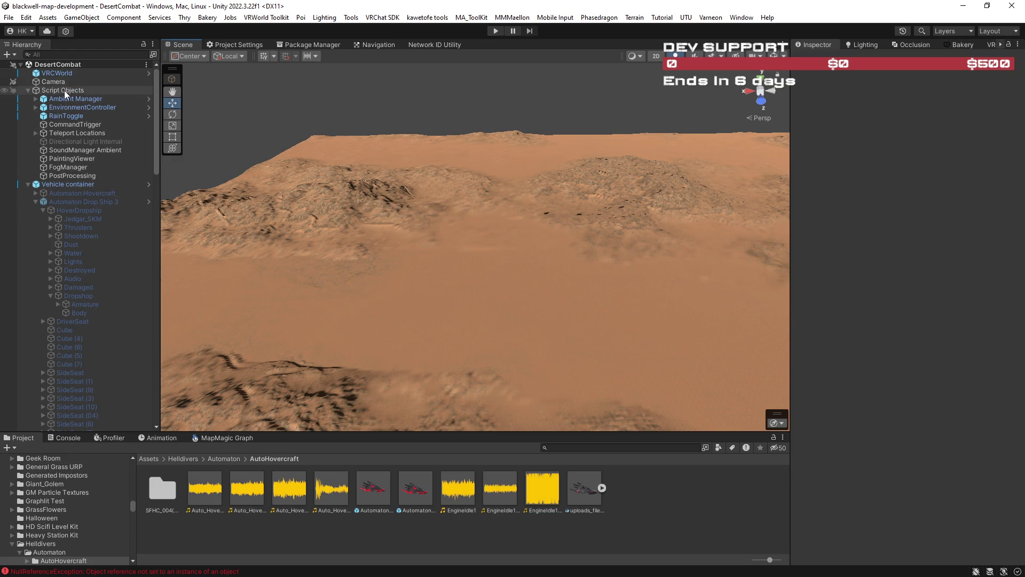
click(28, 185)
scroll(86, 236, down, 5)
scroll(86, 236, down, 5)
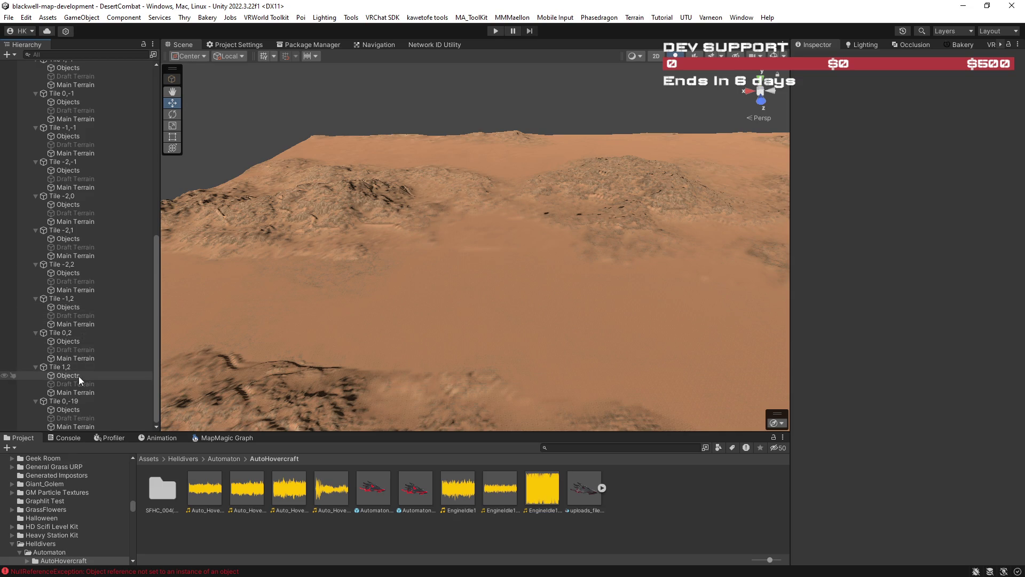
scroll(72, 339, up, 8)
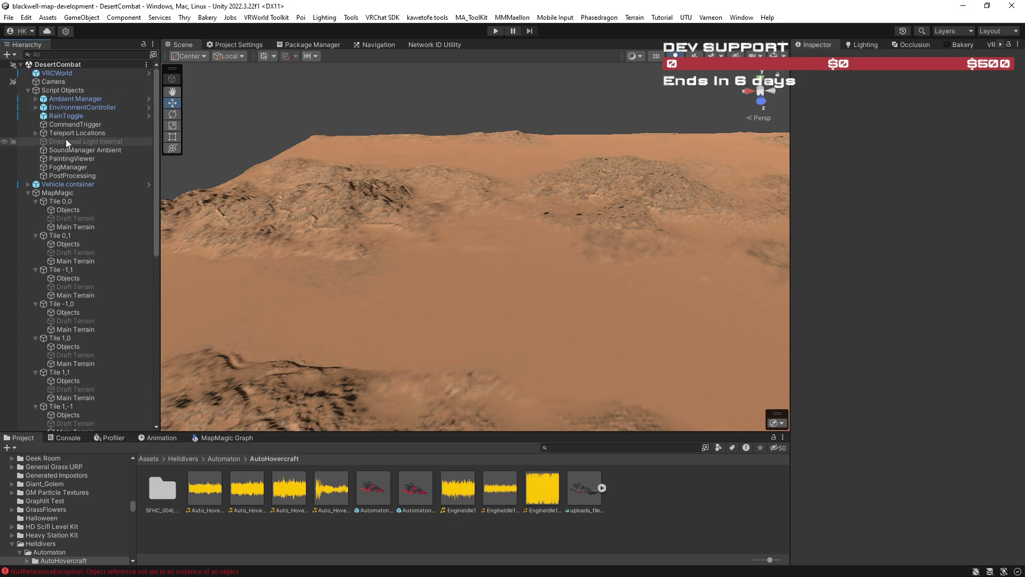
mouse_move(156, 183)
mouse_down()
mouse_move(158, 373)
mouse_move(159, 177)
mouse_up()
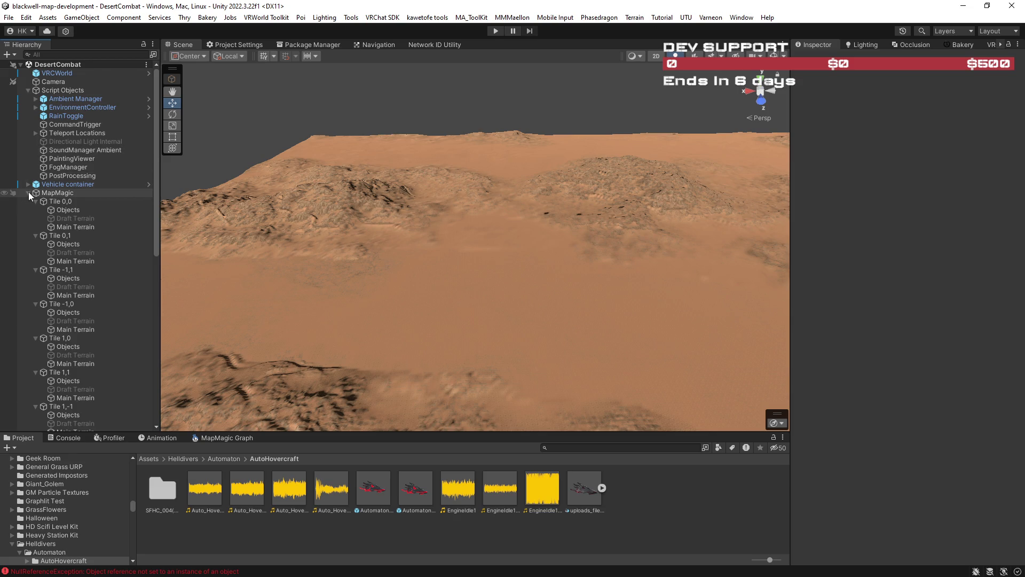
Step: Select Tile 0,0's Main Terrain and orbit the view to see the tile's edges
click(63, 195)
click(74, 226)
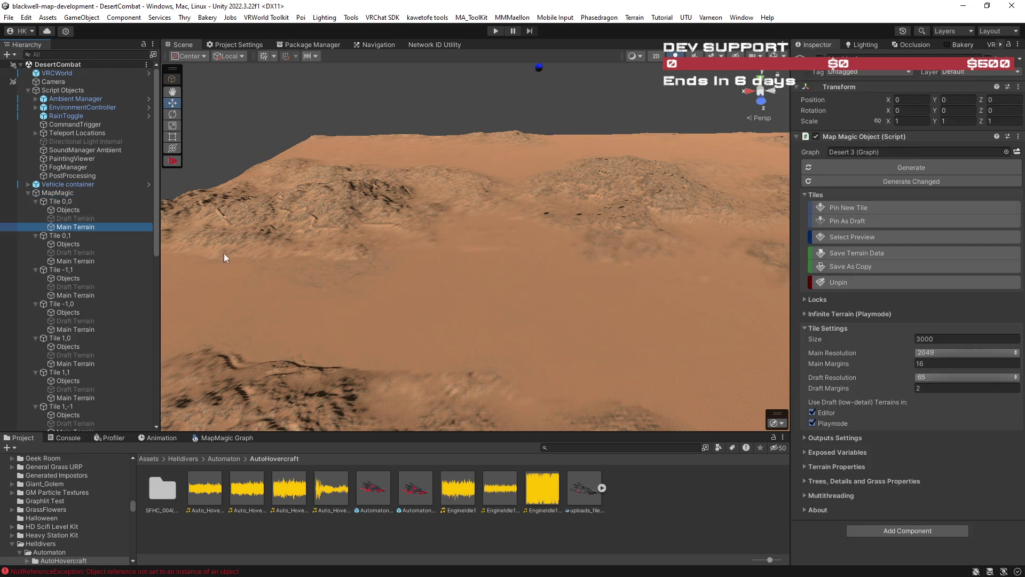
mouse_move(388, 271)
mouse_down()
mouse_move(375, 229)
mouse_move(560, 240)
mouse_move(469, 271)
mouse_move(473, 283)
mouse_up()
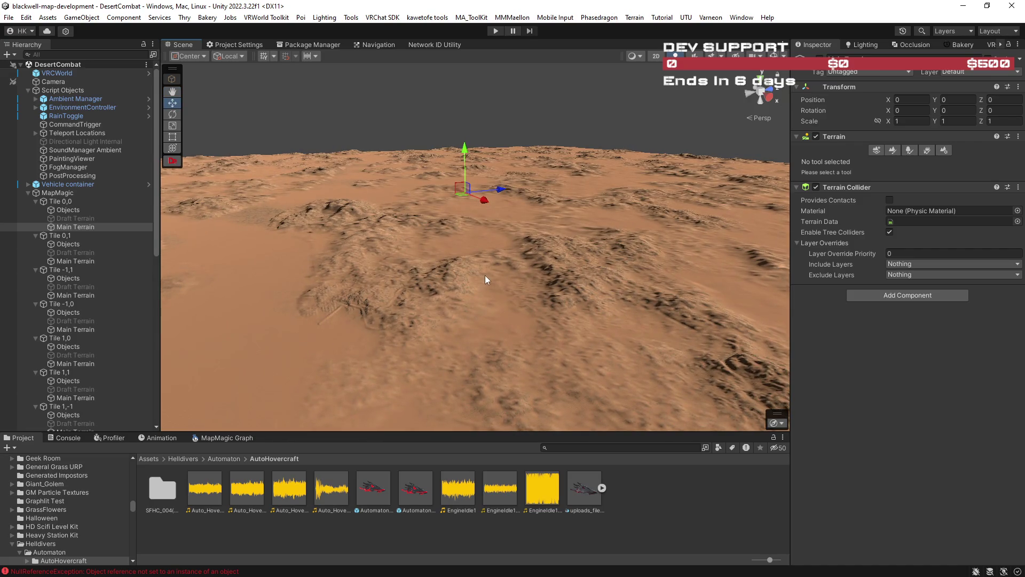
scroll(484, 275, down, 5)
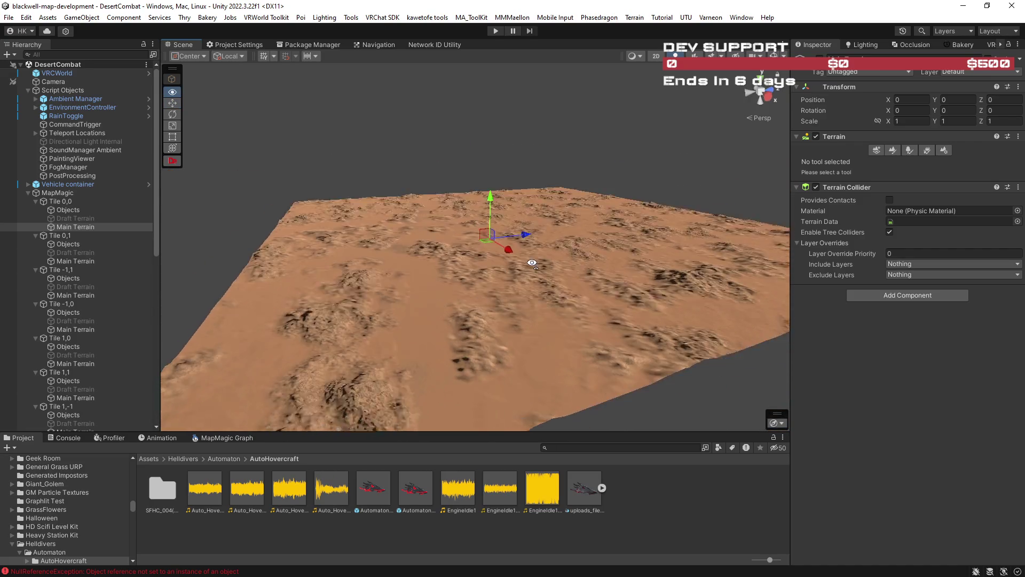
mouse_move(514, 270)
mouse_down()
mouse_move(551, 261)
mouse_move(450, 274)
mouse_move(483, 270)
mouse_up()
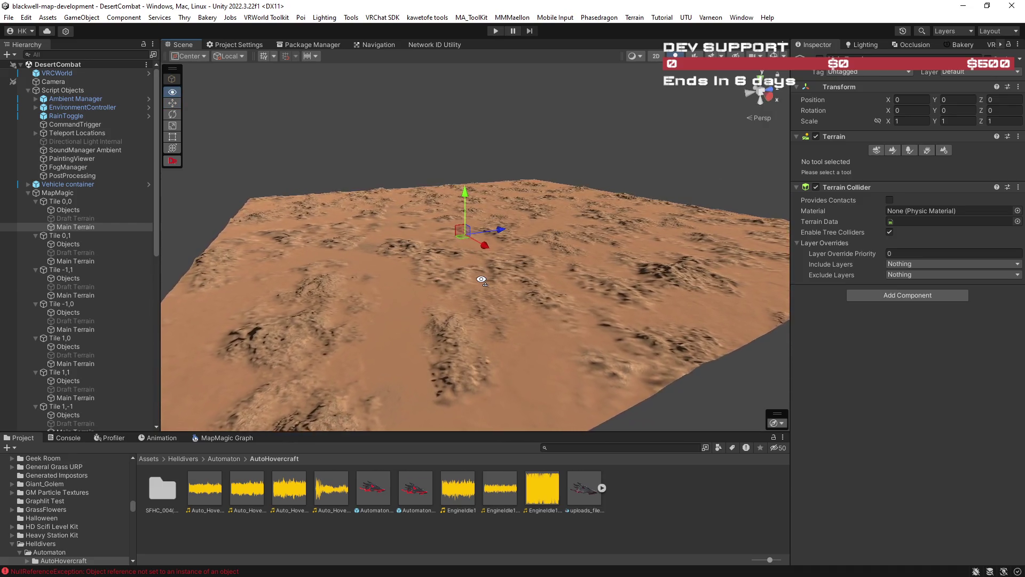
Step: Uncheck Hide Out-of-Range Terrains in MapMagic's Infinite Terrain settings, then fly over the terrain
click(84, 193)
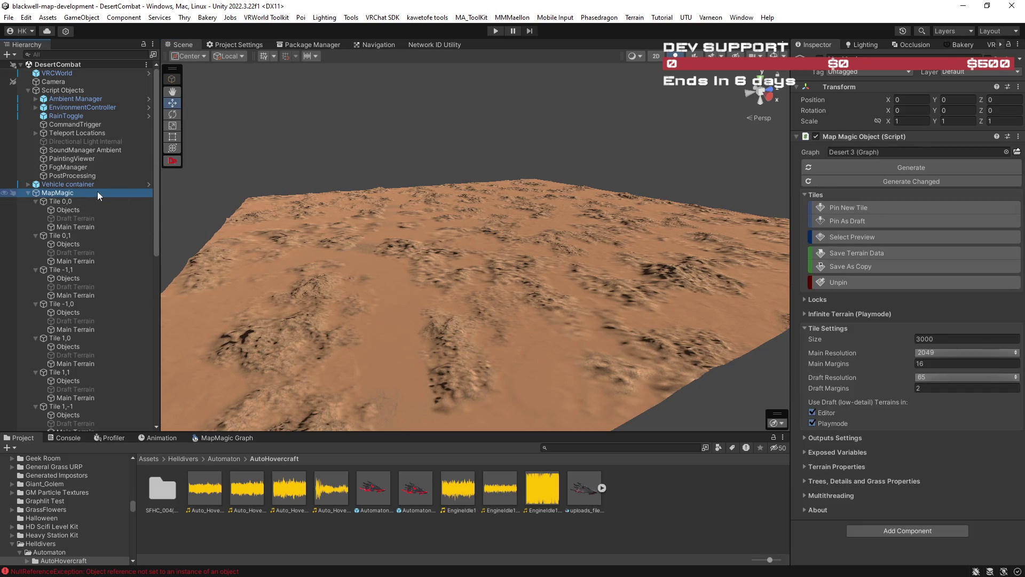
click(803, 313)
click(812, 357)
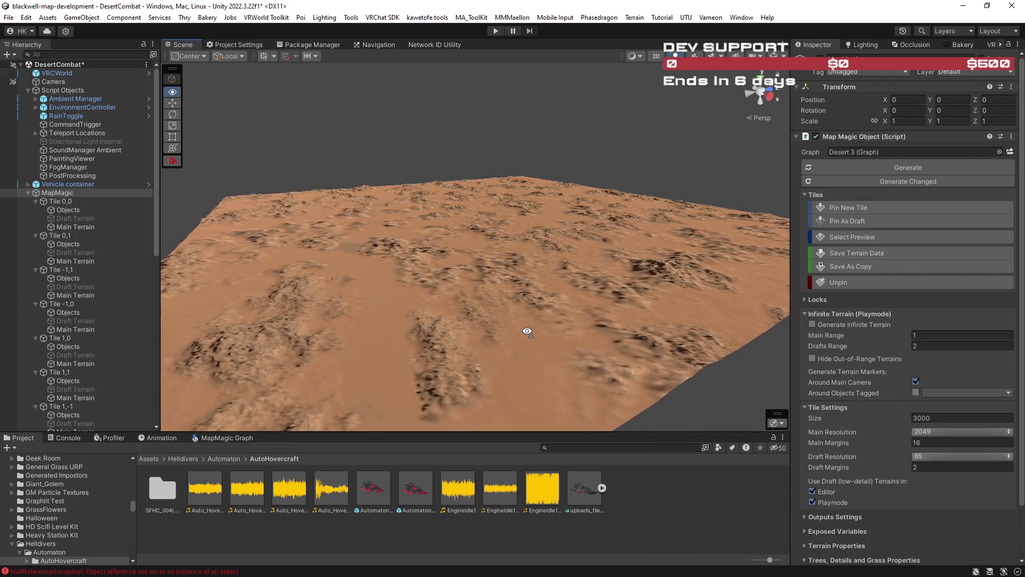
key(w)
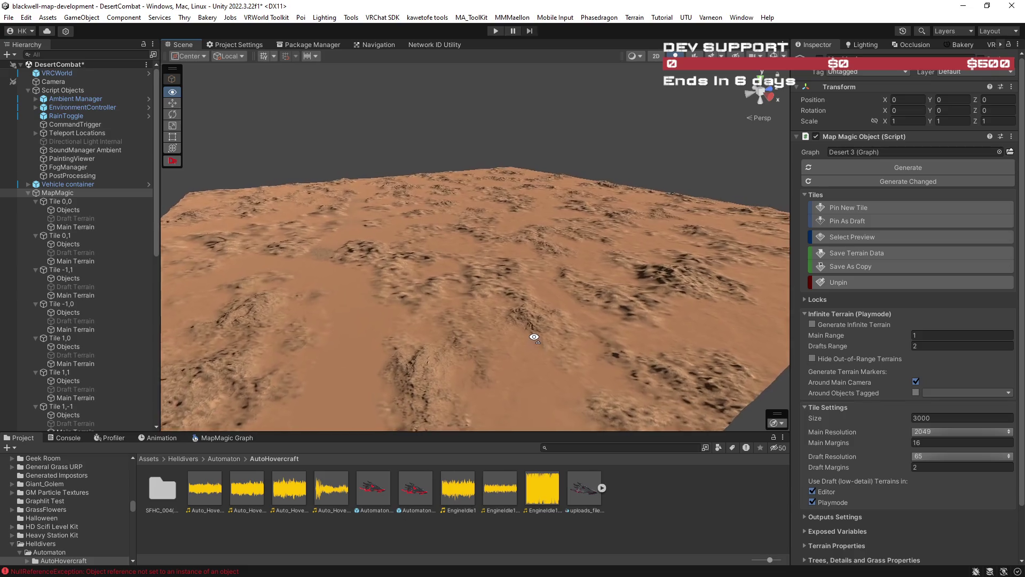
key(w)
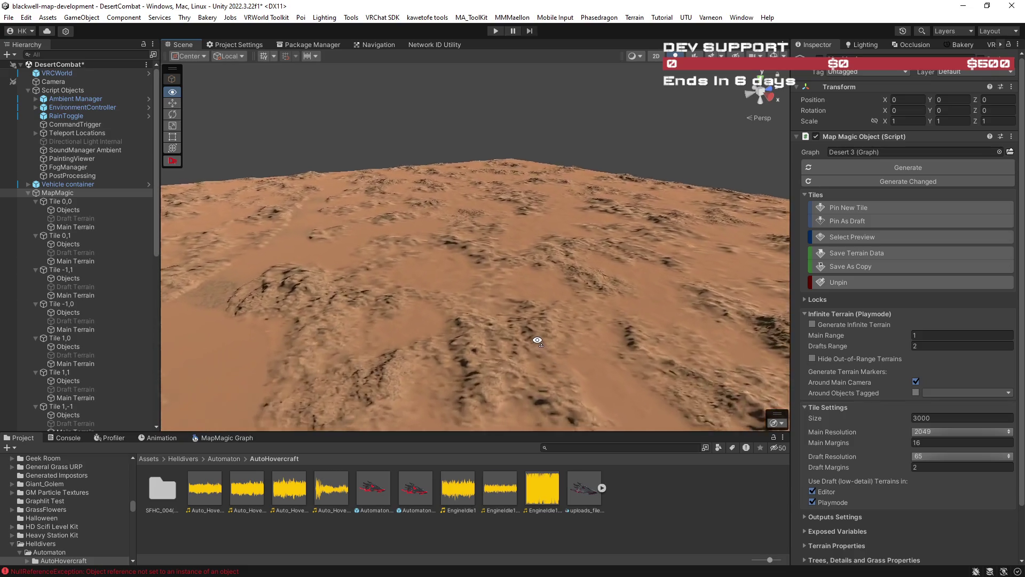
key(w)
mouse_move(340, 274)
mouse_down()
mouse_move(368, 339)
mouse_move(481, 320)
mouse_up()
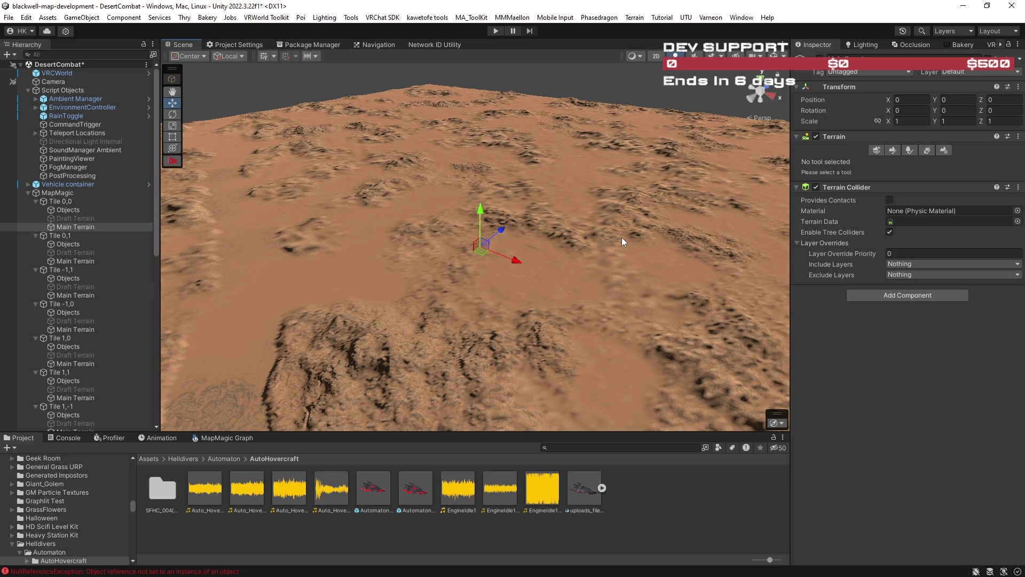
mouse_move(621, 238)
mouse_down()
mouse_move(535, 300)
mouse_move(522, 286)
mouse_move(638, 258)
mouse_up()
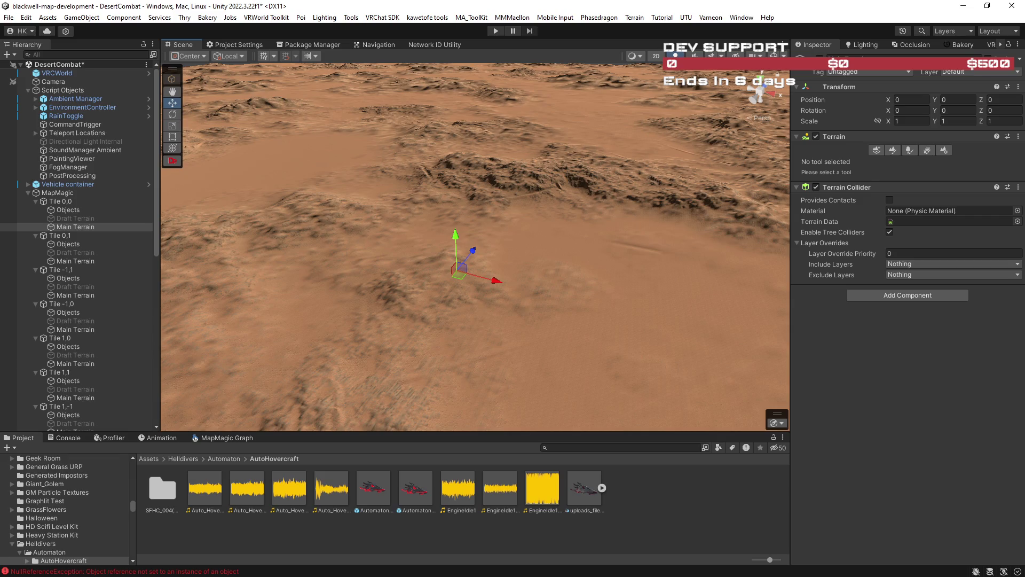
mouse_move(631, 355)
mouse_down()
mouse_move(648, 361)
mouse_move(595, 355)
mouse_move(586, 329)
mouse_move(574, 345)
mouse_move(482, 318)
mouse_move(583, 293)
mouse_move(561, 311)
mouse_move(753, 315)
mouse_move(576, 321)
mouse_move(592, 331)
mouse_up()
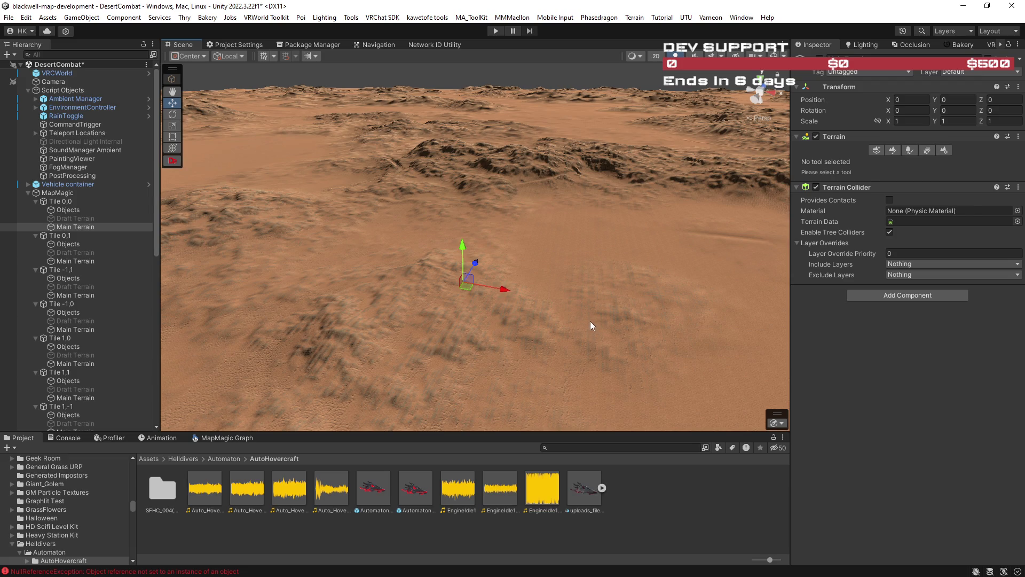
mouse_move(537, 317)
mouse_down()
mouse_move(869, 300)
mouse_move(330, 166)
mouse_up()
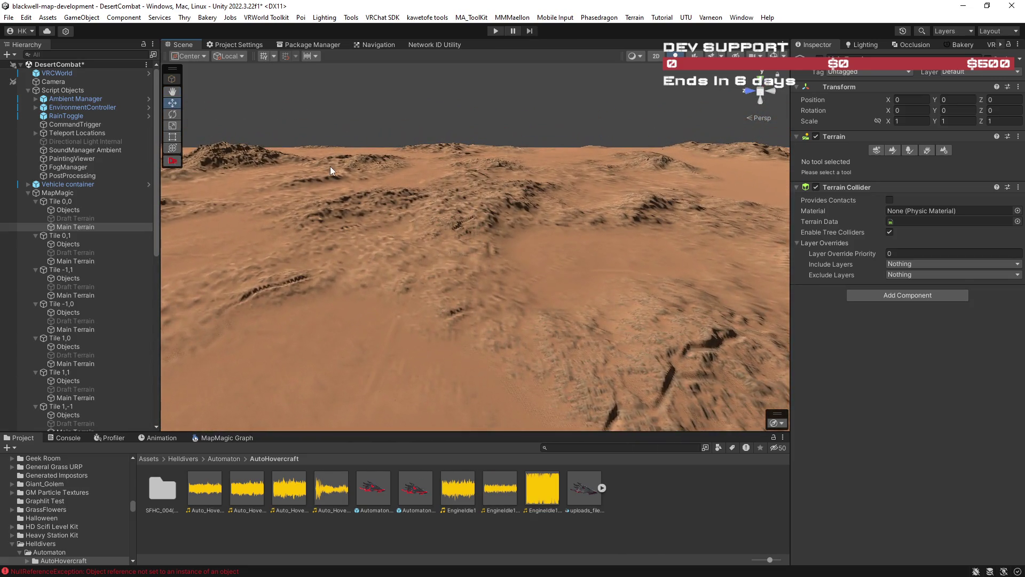
Step: Create an empty GameObject, frame it, and orbit the view toward the terrain's far edge
click(15, 55)
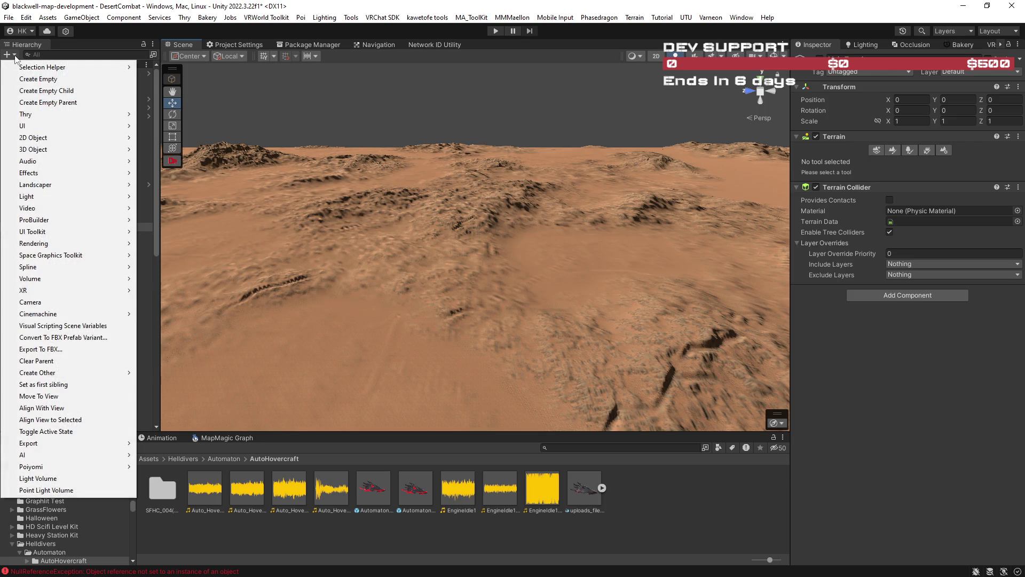
click(41, 79)
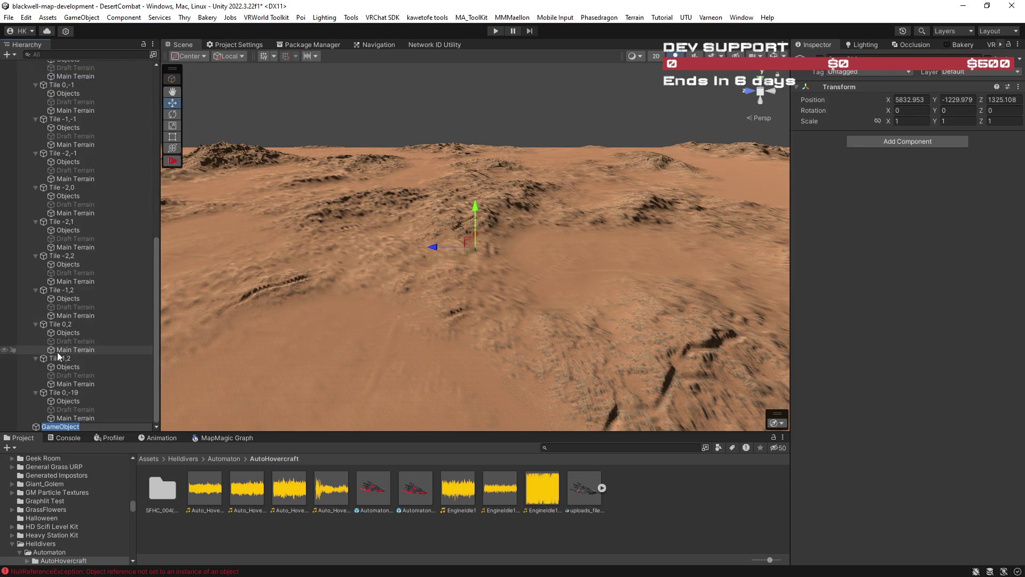
mouse_move(331, 347)
mouse_down()
mouse_move(472, 266)
mouse_move(560, 139)
mouse_move(419, 152)
mouse_move(406, 171)
mouse_up()
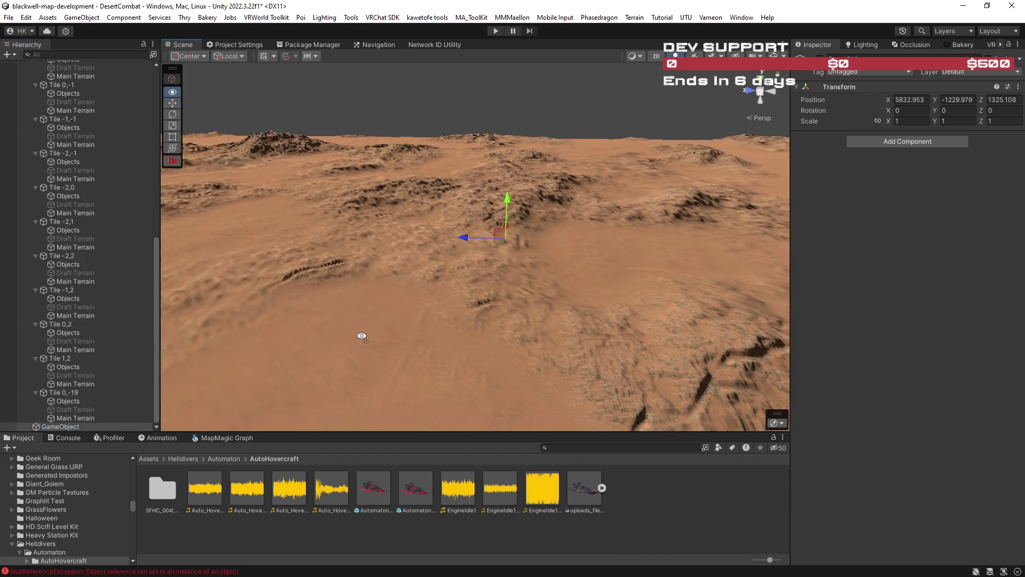
key(f)
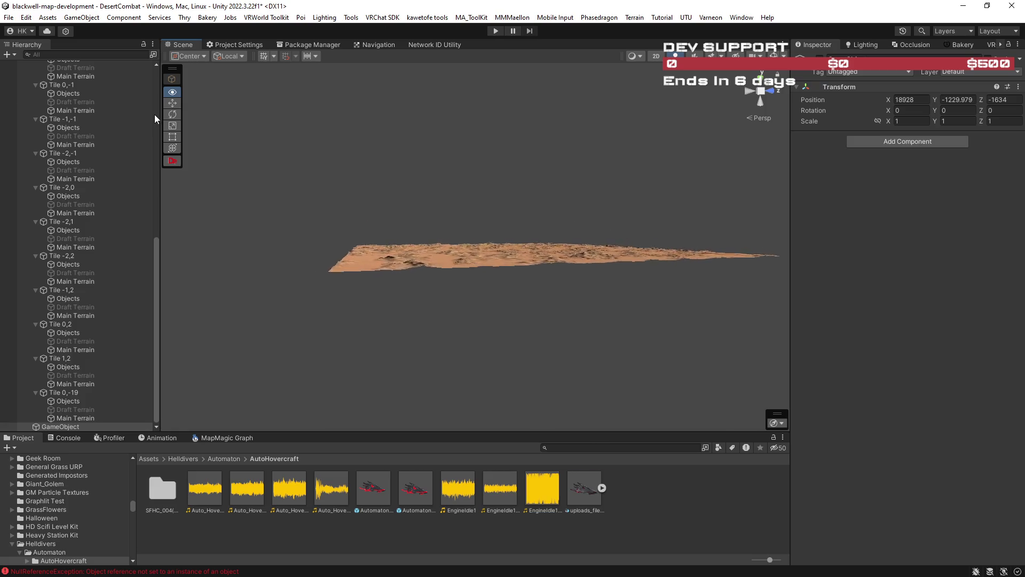
mouse_move(163, 114)
mouse_down()
mouse_move(245, 123)
mouse_move(106, 172)
mouse_move(930, 181)
mouse_move(825, 157)
mouse_move(831, 111)
mouse_up()
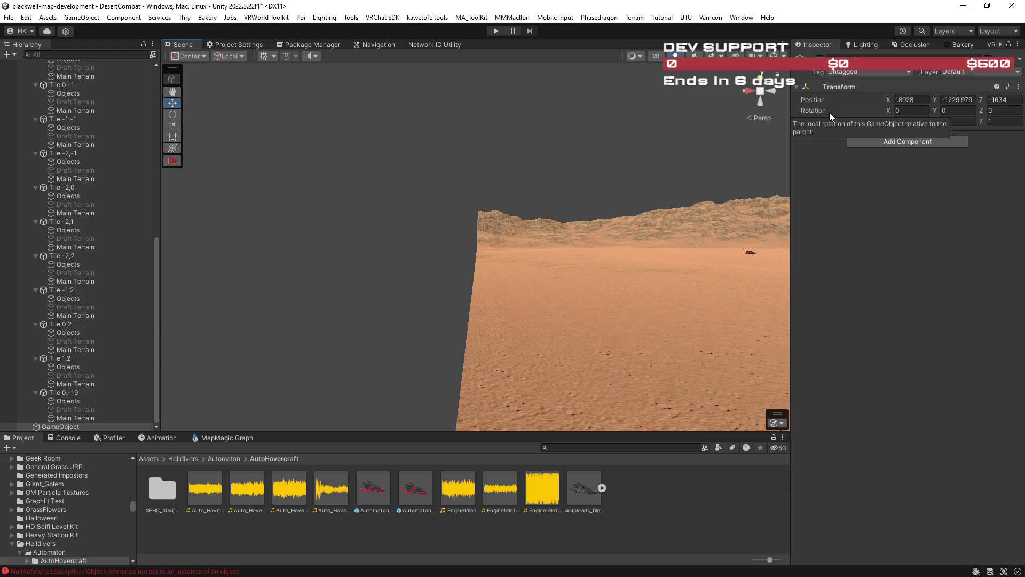
mouse_move(651, 270)
mouse_down()
mouse_move(625, 278)
mouse_move(629, 285)
mouse_move(492, 290)
mouse_move(373, 256)
mouse_move(213, 253)
mouse_move(242, 265)
mouse_move(231, 270)
mouse_move(434, 268)
mouse_up()
double_click(911, 110)
Step: Set the empty GameObject's rotation to 0, 0, 0
text(0)
key(Tab)
text(0)
click(1013, 111)
text(0)
Step: Move the marker along the terrain edges to about -5984, 26.6, 2430 and frame it
mouse_move(627, 288)
mouse_down()
mouse_move(383, 297)
mouse_move(384, 313)
mouse_move(524, 341)
mouse_move(607, 329)
mouse_move(587, 315)
mouse_up()
mouse_move(540, 257)
mouse_down()
mouse_move(565, 226)
mouse_move(562, 199)
mouse_move(567, 211)
mouse_move(532, 217)
mouse_move(518, 248)
mouse_move(517, 291)
mouse_up()
mouse_move(593, 289)
mouse_down()
mouse_move(373, 307)
mouse_move(539, 211)
mouse_move(511, 240)
mouse_move(504, 294)
mouse_move(519, 325)
mouse_move(378, 314)
mouse_move(279, 320)
mouse_move(423, 370)
mouse_move(771, 402)
mouse_up()
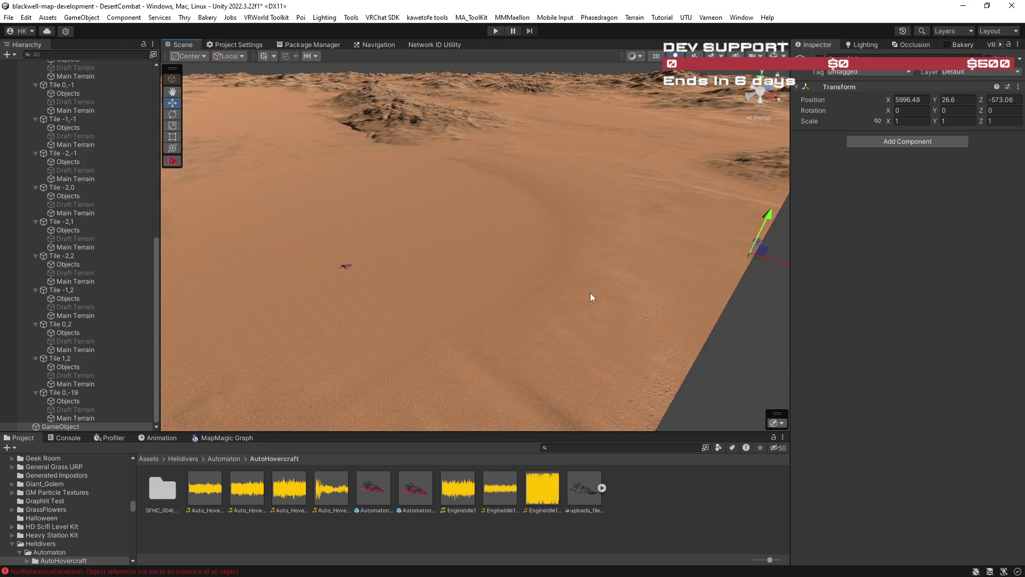
mouse_move(631, 297)
mouse_down()
mouse_move(664, 286)
mouse_move(613, 300)
mouse_move(643, 295)
mouse_move(654, 313)
mouse_move(576, 301)
mouse_move(487, 318)
mouse_move(448, 304)
mouse_move(425, 315)
mouse_move(497, 320)
mouse_up()
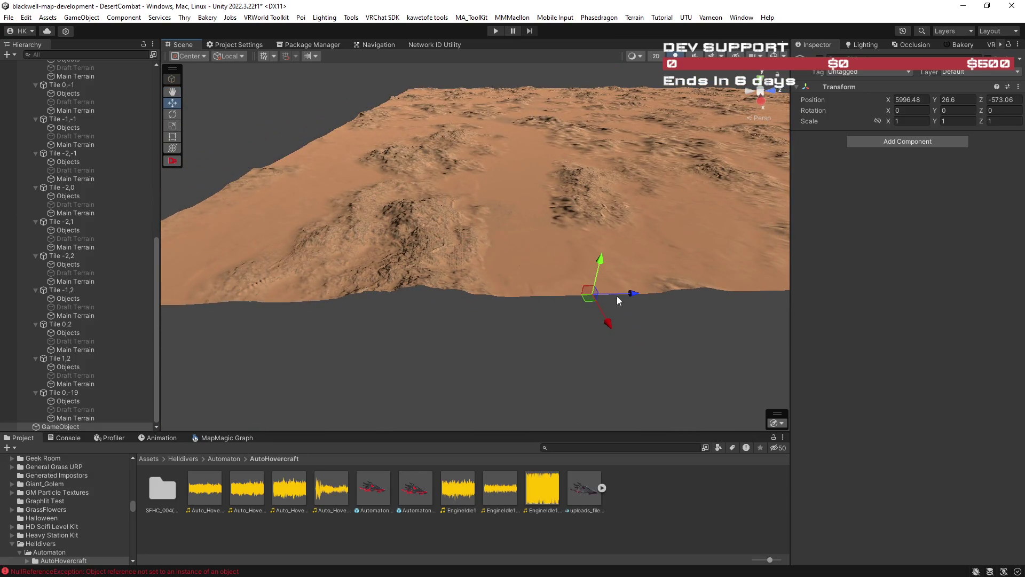
mouse_move(630, 296)
mouse_down()
mouse_move(744, 290)
mouse_move(263, 300)
mouse_move(609, 288)
mouse_move(508, 293)
mouse_move(595, 270)
mouse_move(617, 227)
mouse_up()
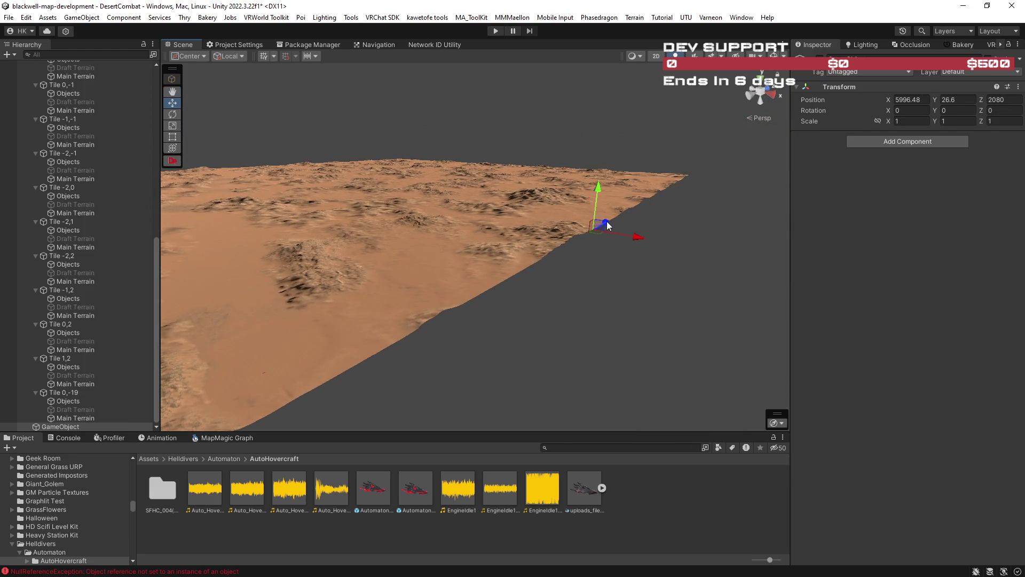
drag(660, 203, 675, 196)
click(633, 220)
mouse_move(649, 232)
mouse_down()
mouse_move(203, 159)
mouse_move(181, 145)
mouse_move(258, 172)
mouse_up()
key(f)
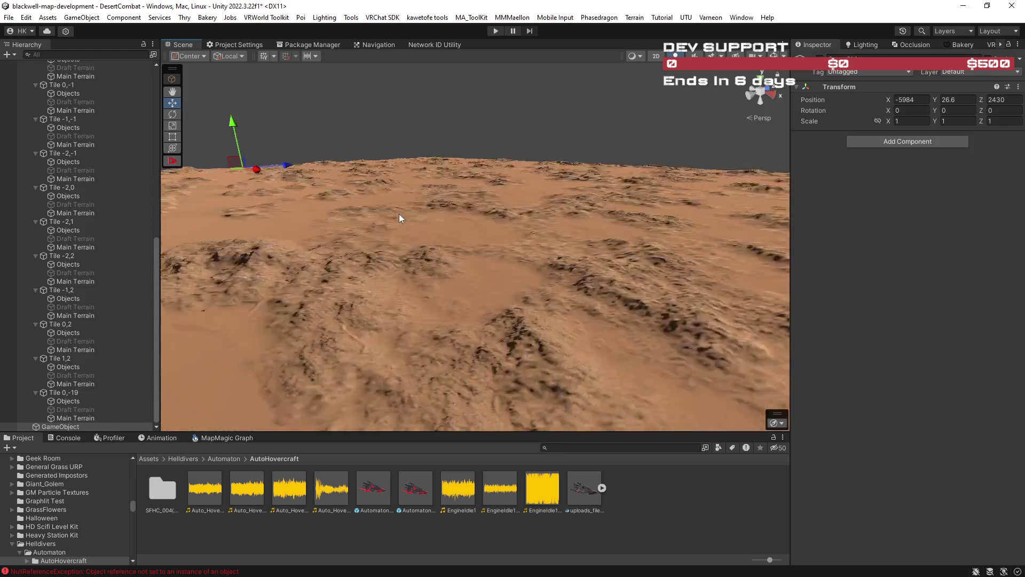
mouse_move(440, 233)
mouse_down()
mouse_move(742, 243)
mouse_move(651, 232)
mouse_move(528, 255)
mouse_up()
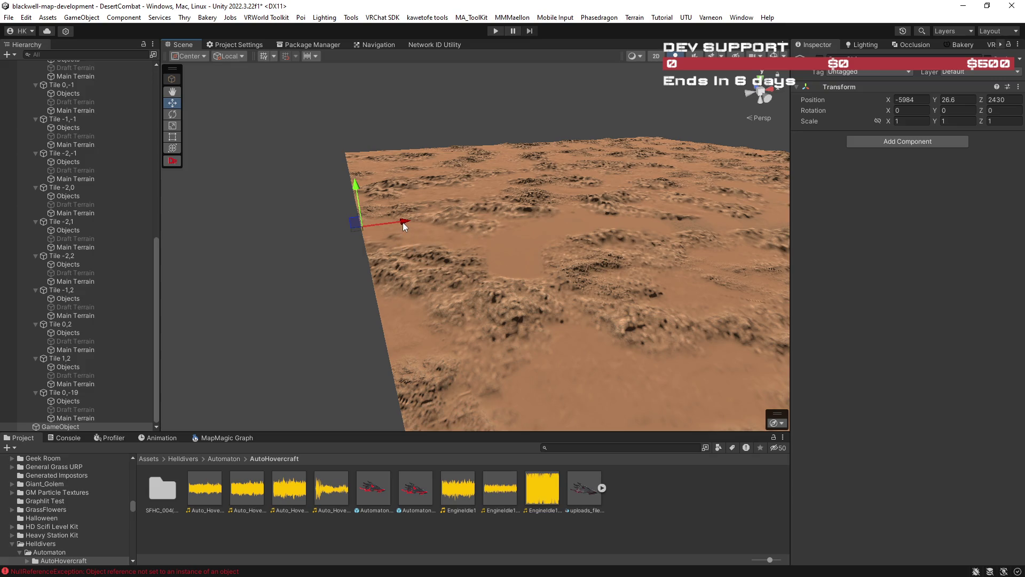
click(618, 257)
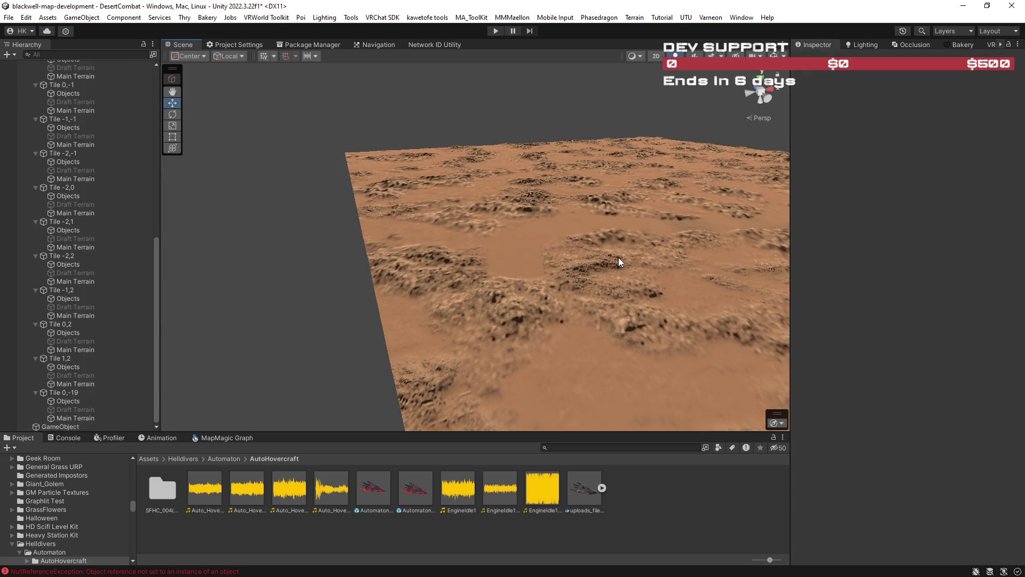
Step: Frame the view on Tile 0,0's Objects and orbit around its generated dunes
drag(156, 249, 158, 107)
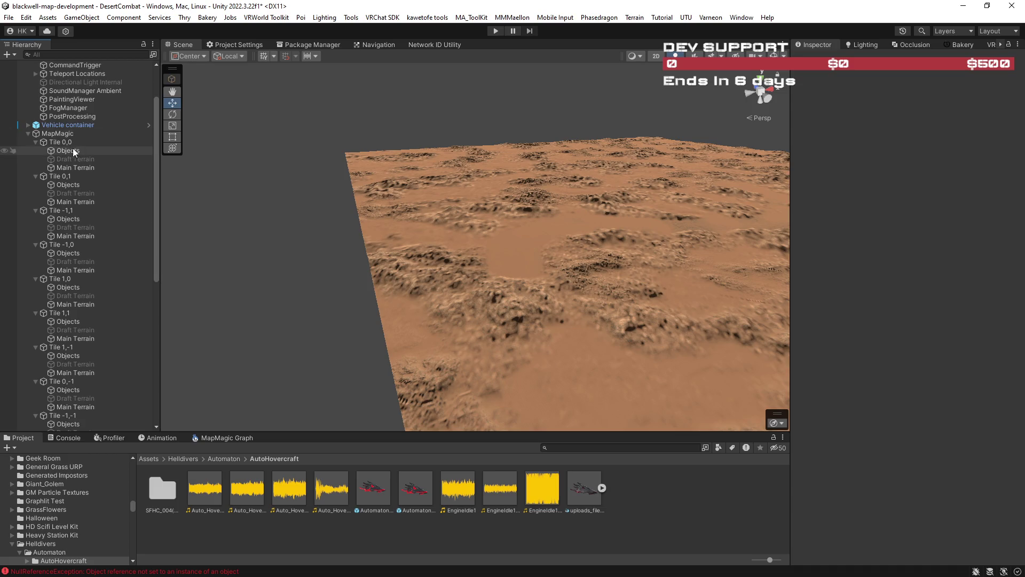
click(60, 137)
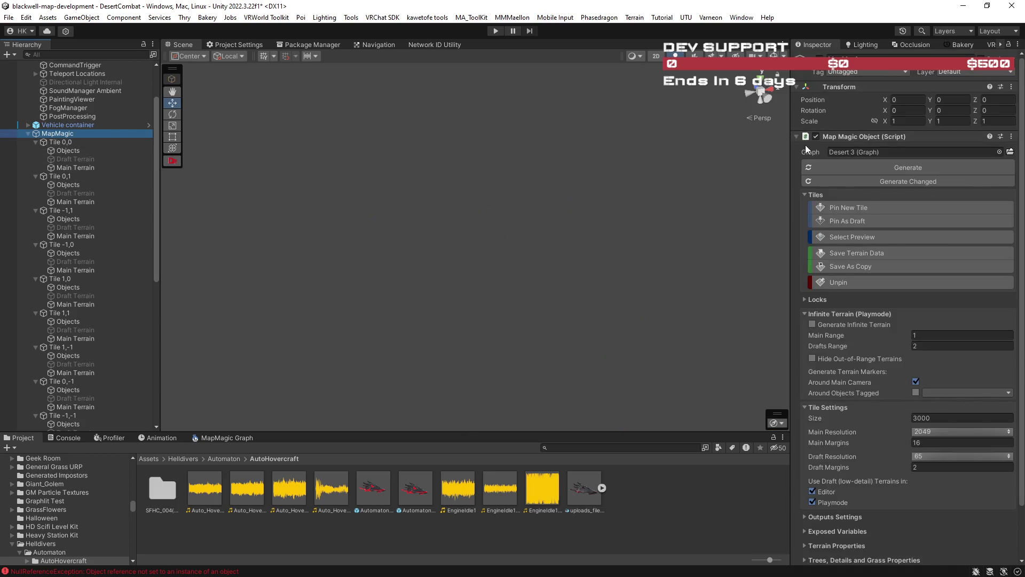
click(67, 150)
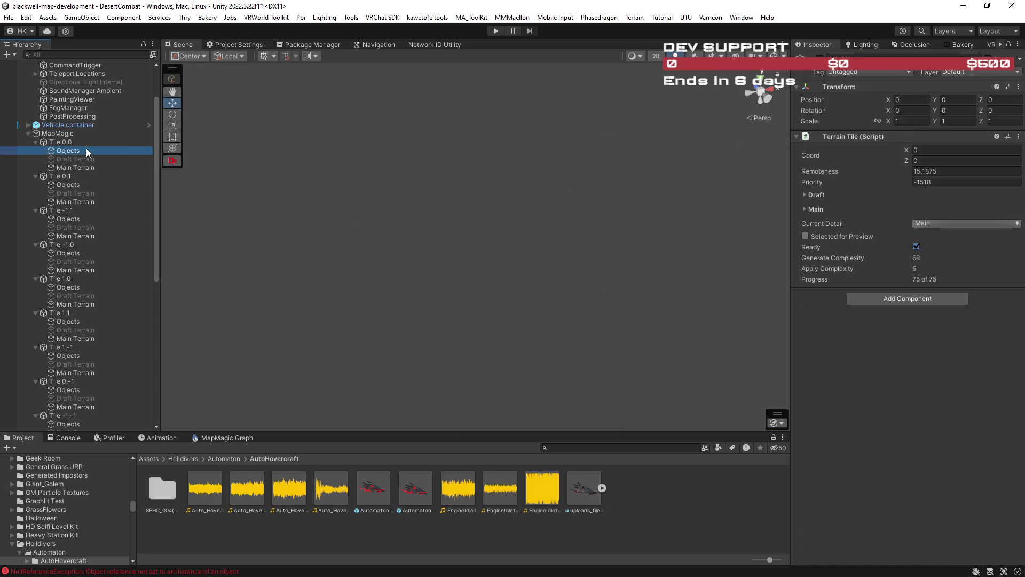
key(f)
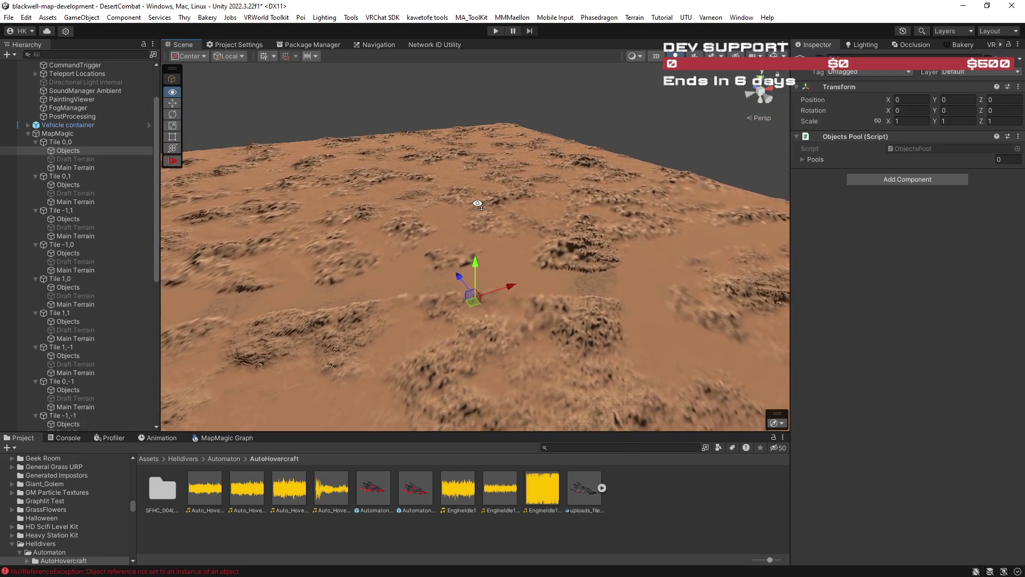
mouse_move(478, 202)
mouse_down()
mouse_move(479, 226)
mouse_move(408, 229)
mouse_move(402, 240)
mouse_move(457, 268)
mouse_move(425, 235)
mouse_move(470, 251)
mouse_move(527, 309)
mouse_move(453, 270)
mouse_move(391, 258)
mouse_move(367, 237)
mouse_move(378, 247)
mouse_up()
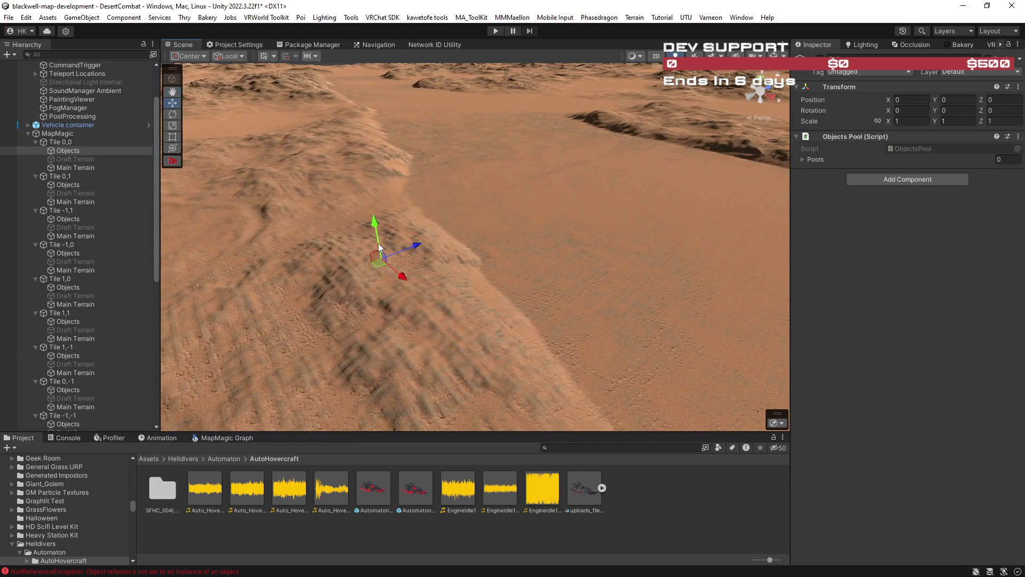
mouse_move(439, 258)
mouse_down()
mouse_move(434, 231)
mouse_move(863, 251)
mouse_up()
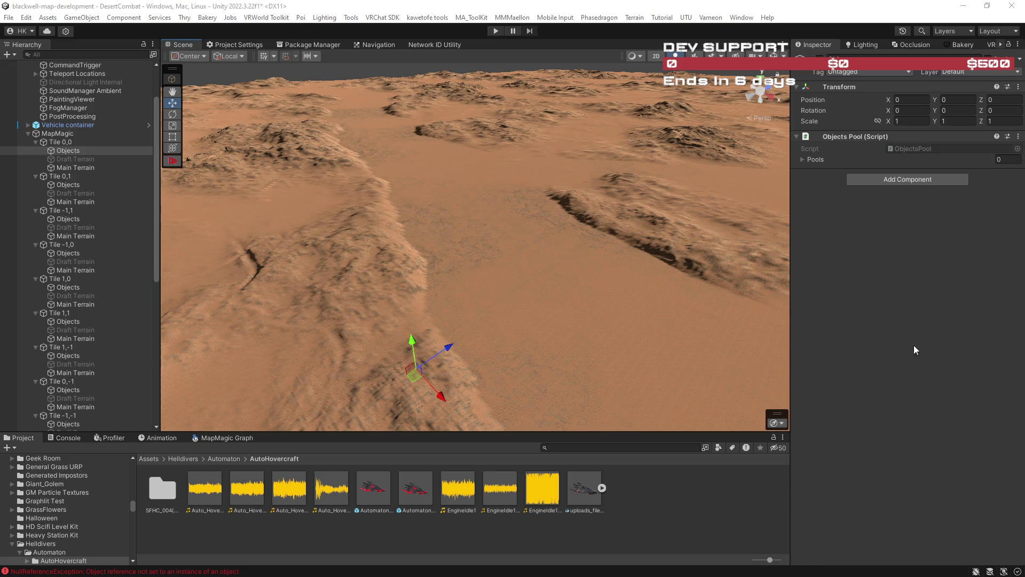
scroll(648, 321, down, 2)
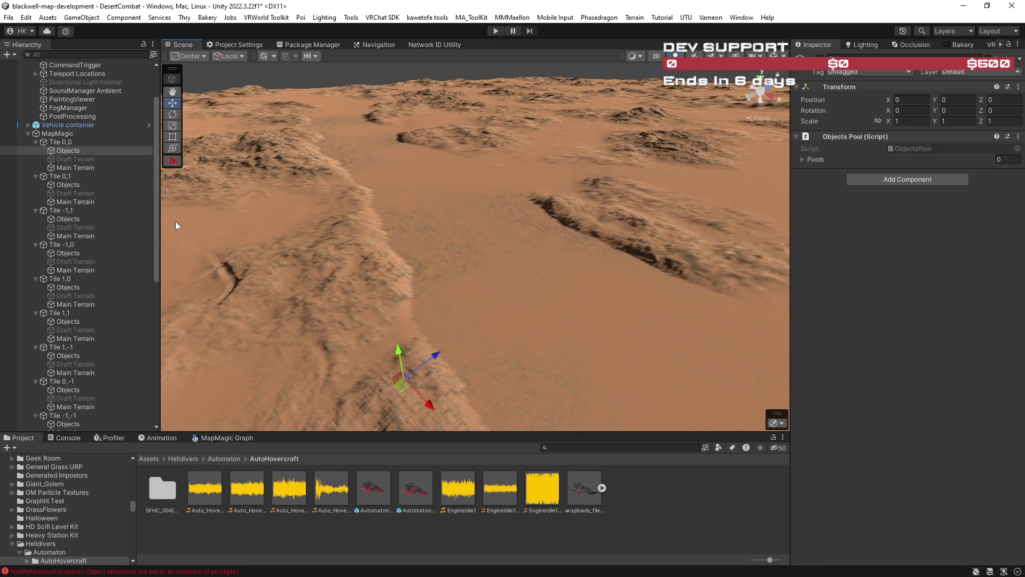
click(72, 133)
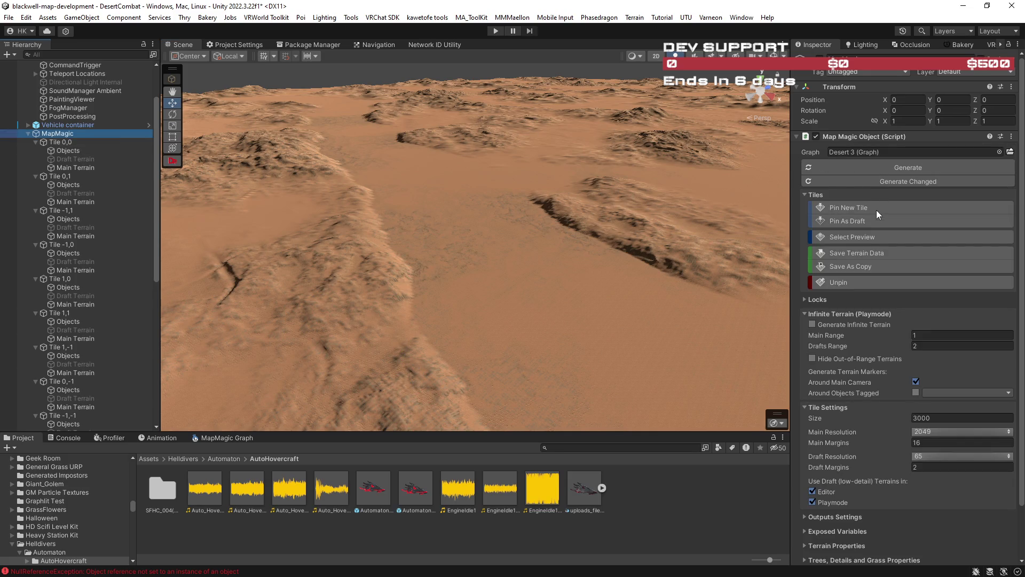
Step: Fly and orbit the camera above the grid of 3000-unit terrain tiles
click(867, 206)
drag(667, 224, 633, 209)
key(w)
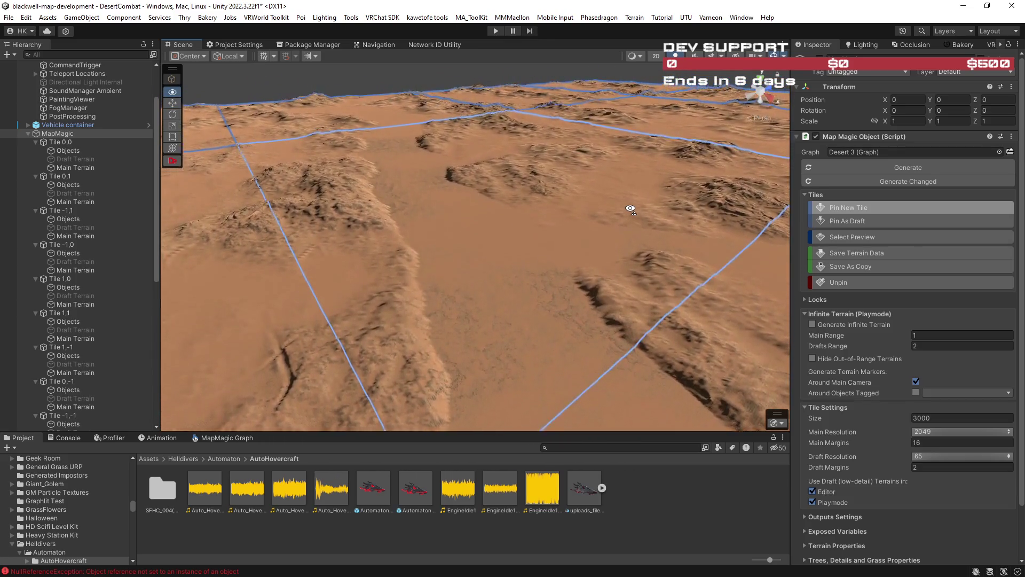
key(s)
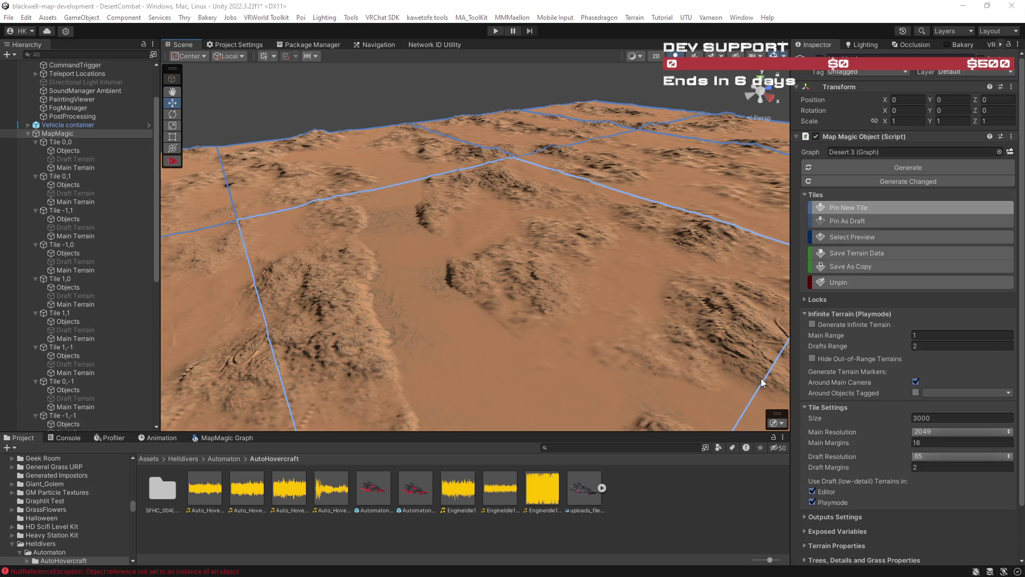
mouse_move(665, 364)
mouse_down()
mouse_move(487, 329)
mouse_move(496, 320)
mouse_move(476, 331)
mouse_move(523, 334)
mouse_move(437, 320)
mouse_up()
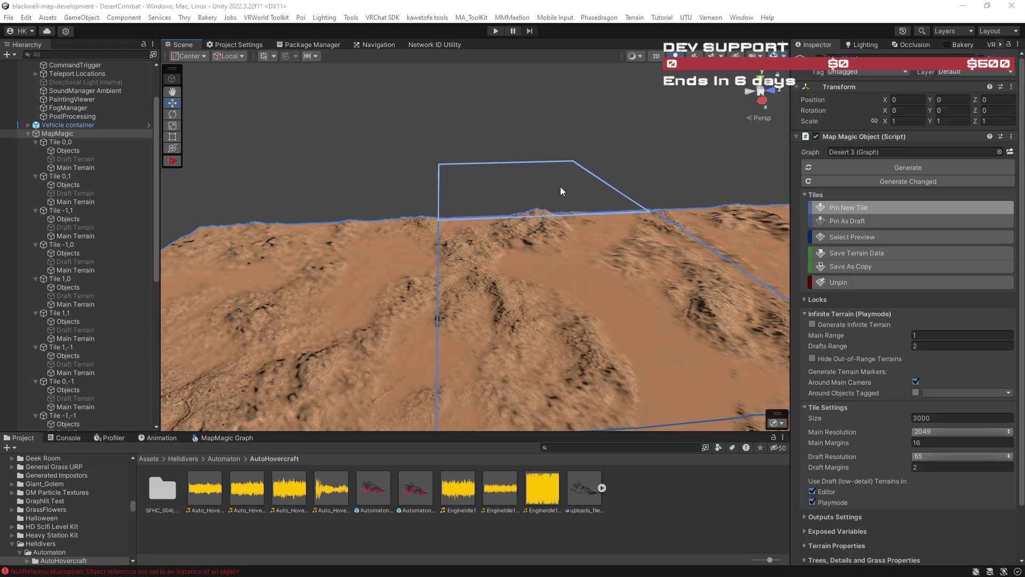
mouse_move(466, 264)
mouse_down()
mouse_move(708, 299)
mouse_move(622, 279)
mouse_move(691, 297)
mouse_move(602, 288)
mouse_up()
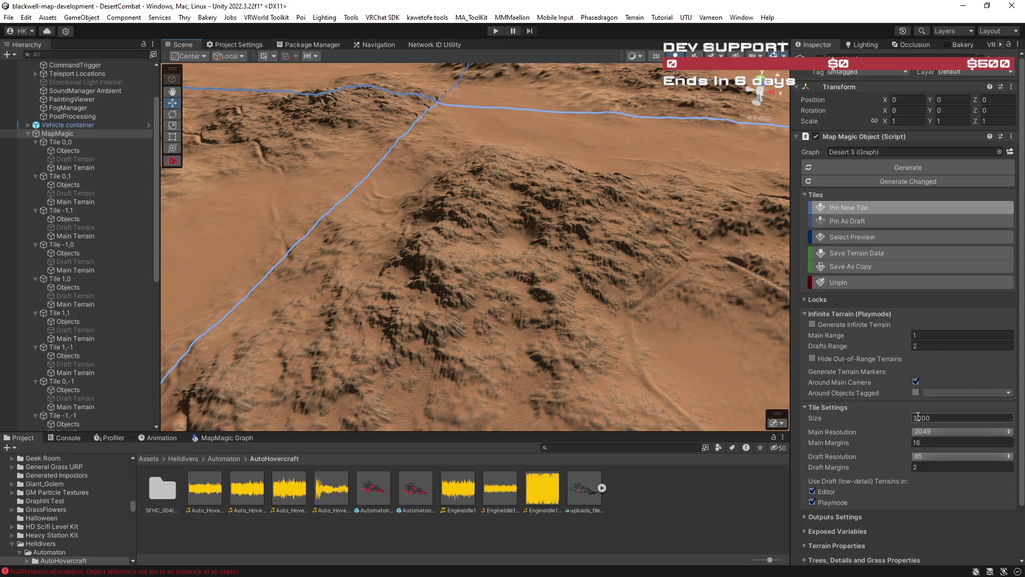
mouse_move(747, 352)
mouse_down()
mouse_move(639, 316)
mouse_move(828, 270)
mouse_move(986, 274)
mouse_move(883, 274)
mouse_move(927, 382)
mouse_up()
click(914, 418)
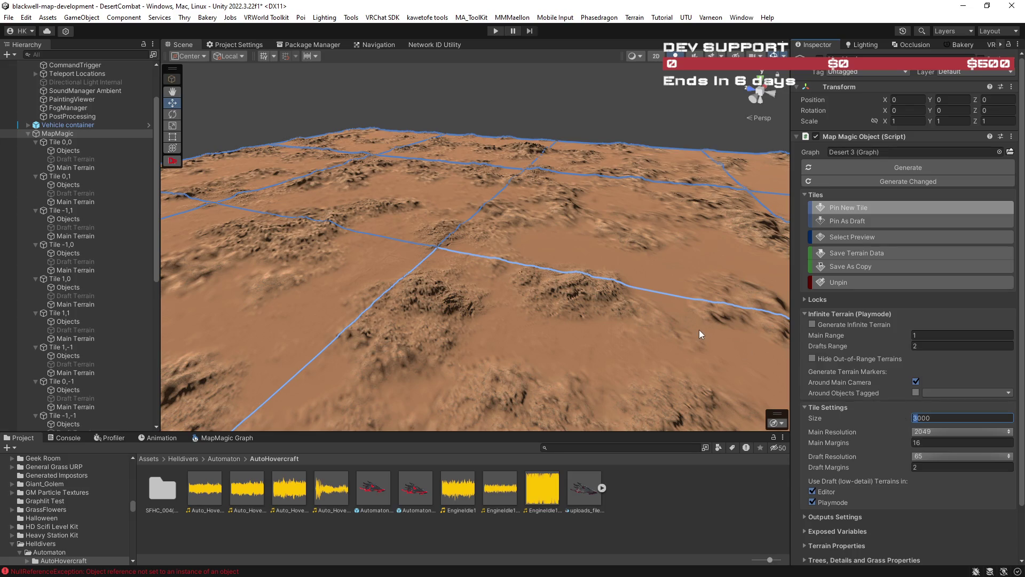
Step: Change the MapMagic tile size to 5000 and watch the tiles regenerate
text(5)
key(Return)
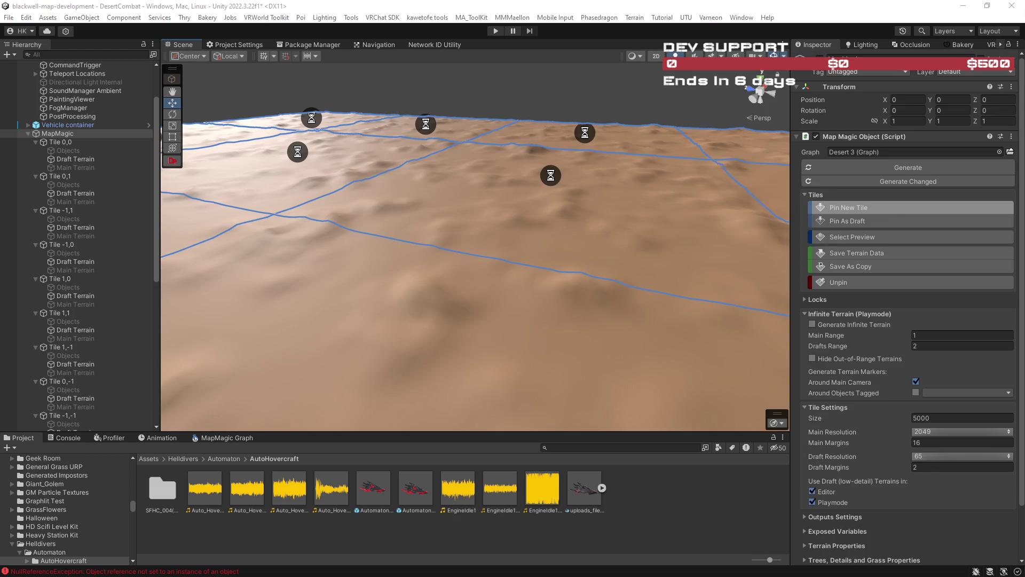
mouse_move(608, 300)
mouse_down()
mouse_move(568, 292)
mouse_move(610, 281)
mouse_up()
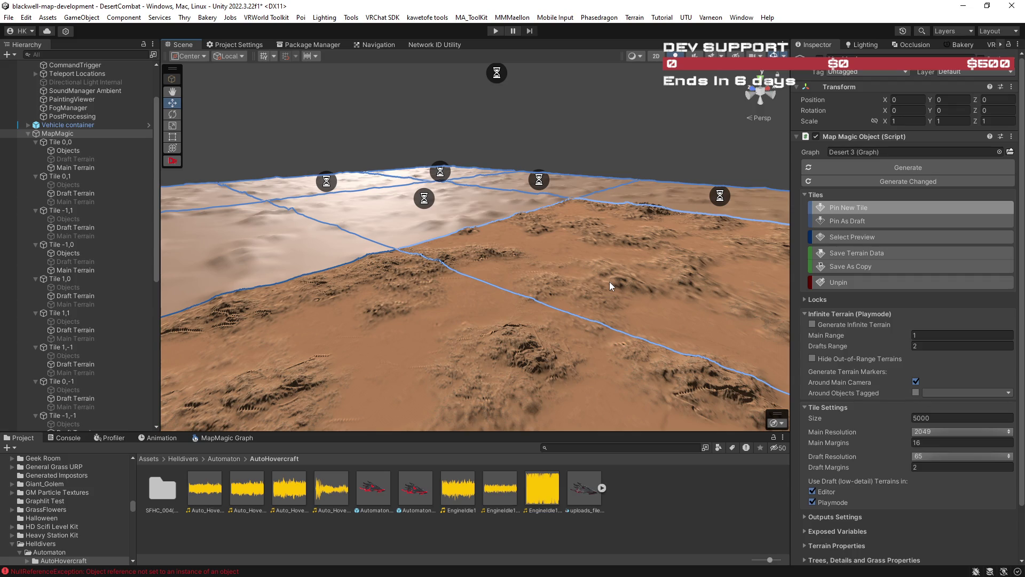
Step: Fly in close over the regenerated 5000-size tiles and their ridges
mouse_move(603, 286)
mouse_down()
mouse_move(696, 308)
mouse_move(686, 297)
mouse_move(672, 298)
mouse_move(721, 338)
mouse_move(420, 326)
mouse_move(503, 337)
mouse_move(414, 281)
mouse_move(361, 308)
mouse_move(421, 338)
mouse_move(354, 327)
mouse_move(422, 324)
mouse_move(361, 291)
mouse_move(526, 293)
mouse_move(418, 279)
mouse_move(426, 301)
mouse_move(457, 291)
mouse_move(478, 322)
mouse_move(489, 290)
mouse_up()
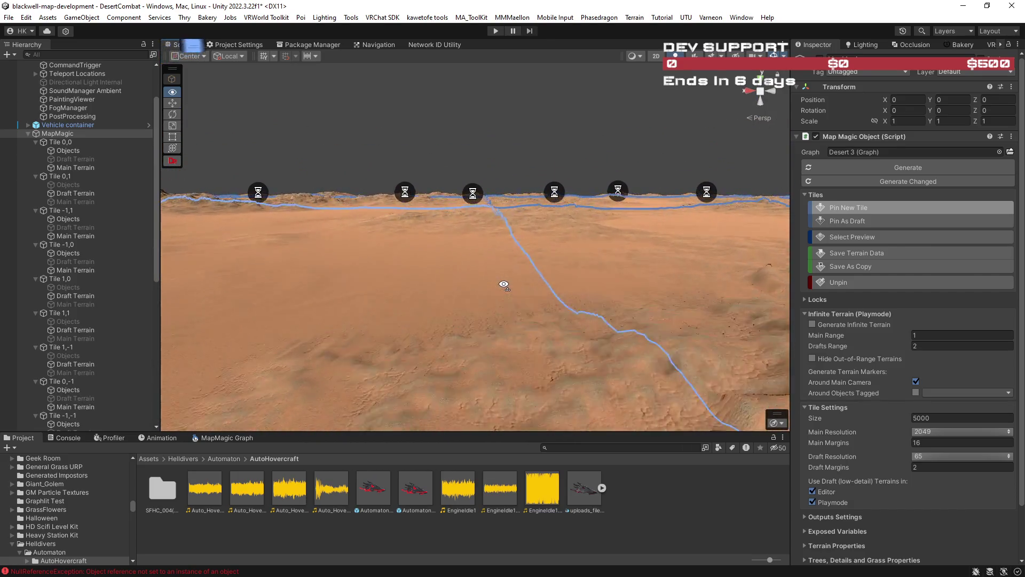
drag(343, 274, 156, 287)
mouse_move(76, 294)
mouse_down()
mouse_move(57, 302)
mouse_move(104, 328)
mouse_up()
mouse_move(417, 290)
mouse_down()
mouse_move(373, 321)
mouse_move(334, 265)
mouse_up()
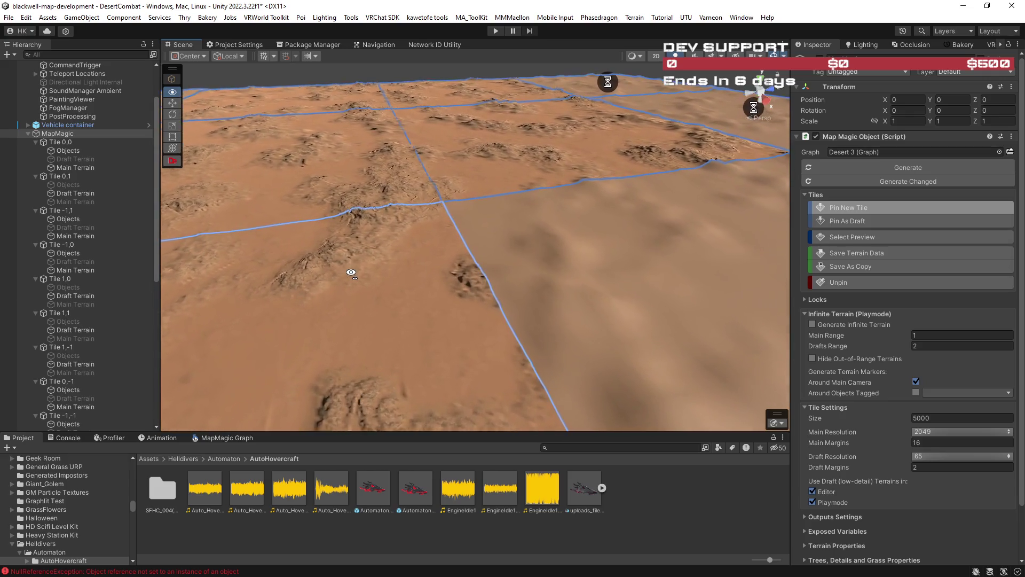
mouse_move(350, 269)
mouse_down()
mouse_move(347, 287)
mouse_move(323, 304)
mouse_move(307, 266)
mouse_move(320, 245)
mouse_move(393, 258)
mouse_move(343, 222)
mouse_move(381, 249)
mouse_move(521, 270)
mouse_move(1017, 277)
mouse_move(805, 270)
mouse_move(633, 241)
mouse_move(606, 215)
mouse_up()
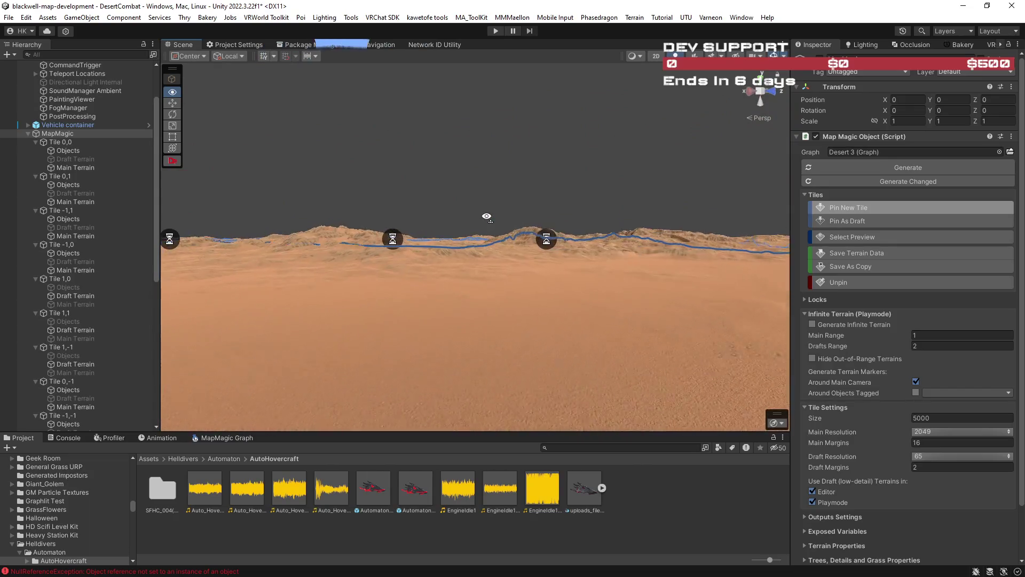
drag(437, 216, 362, 241)
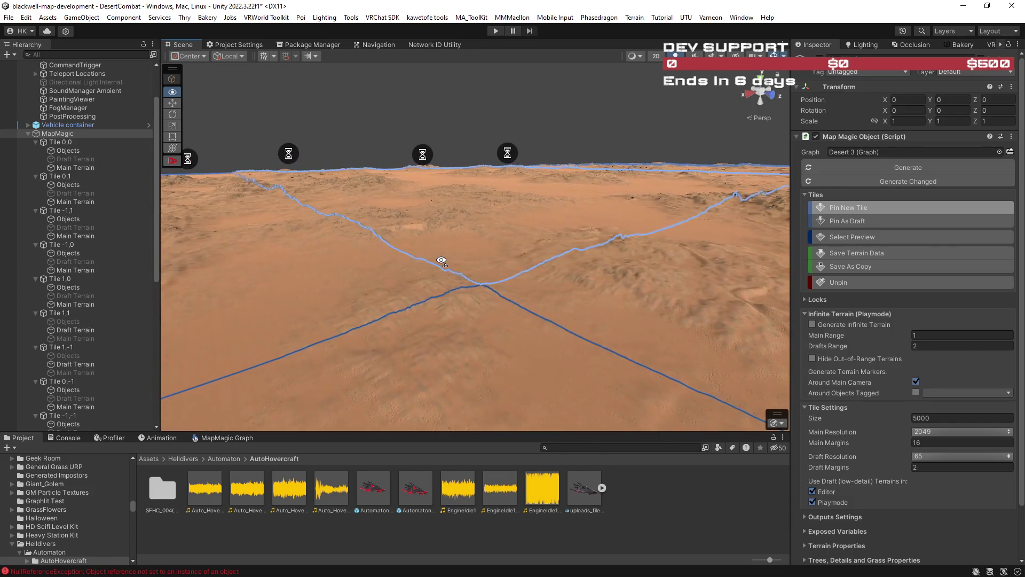
mouse_move(439, 253)
mouse_down()
mouse_move(410, 223)
mouse_move(389, 247)
mouse_move(393, 268)
mouse_move(542, 254)
mouse_move(545, 240)
mouse_move(566, 280)
mouse_move(639, 335)
mouse_move(799, 335)
mouse_move(425, 242)
mouse_move(295, 229)
mouse_move(213, 234)
mouse_up()
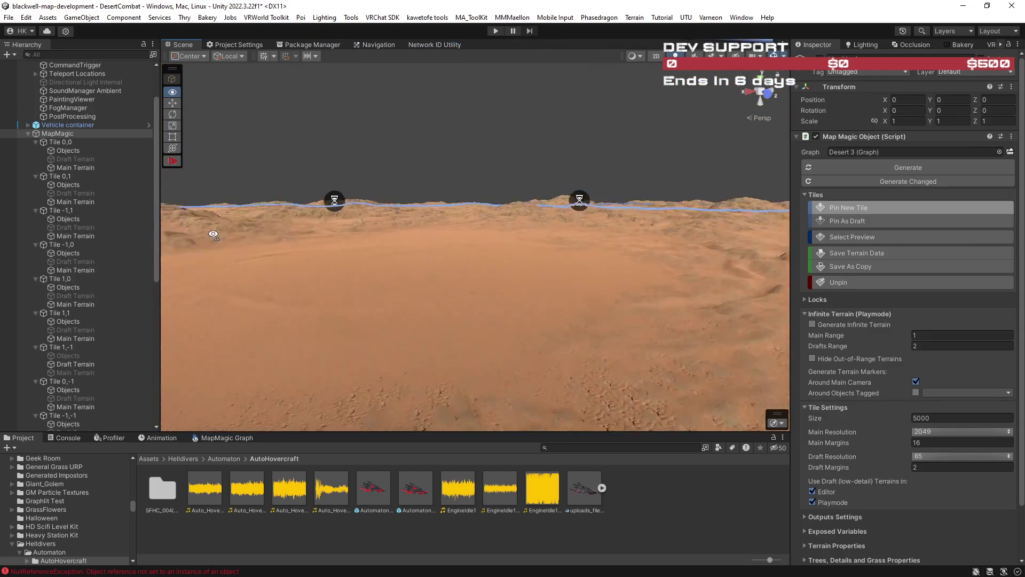
Step: Fly across the desert toward the distant dunes and select the empty GameObject
mouse_move(22, 246)
mouse_down()
mouse_move(981, 244)
mouse_move(935, 246)
mouse_move(948, 261)
mouse_move(687, 259)
mouse_move(599, 272)
mouse_move(689, 277)
mouse_up()
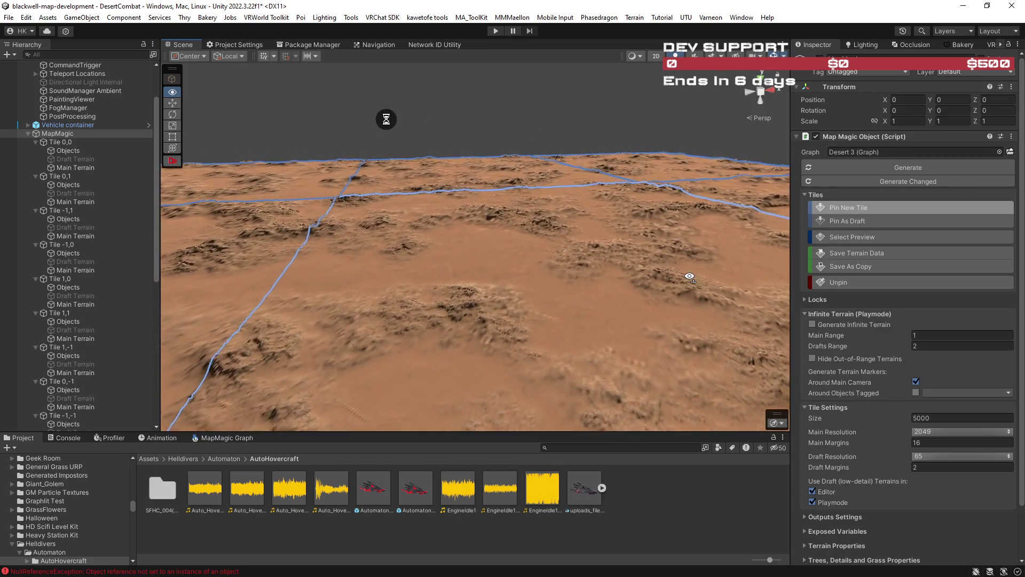
mouse_move(584, 277)
mouse_down()
mouse_move(583, 294)
mouse_move(614, 286)
mouse_move(525, 337)
mouse_up()
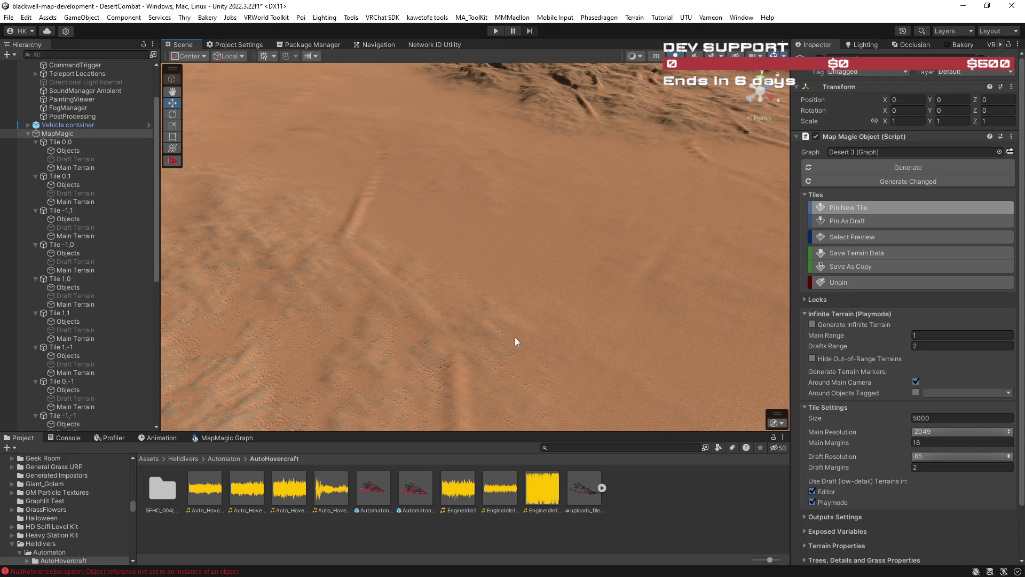
mouse_move(514, 337)
mouse_down()
mouse_move(515, 318)
mouse_move(549, 295)
mouse_move(401, 262)
mouse_move(344, 263)
mouse_move(367, 222)
mouse_move(466, 229)
mouse_move(421, 226)
mouse_move(549, 254)
mouse_move(389, 260)
mouse_move(515, 284)
mouse_move(443, 280)
mouse_move(611, 288)
mouse_move(466, 275)
mouse_move(593, 348)
mouse_move(702, 357)
mouse_move(656, 299)
mouse_move(622, 279)
mouse_move(517, 275)
mouse_move(481, 258)
mouse_move(521, 281)
mouse_move(455, 275)
mouse_move(464, 290)
mouse_move(451, 289)
mouse_up()
key(w)
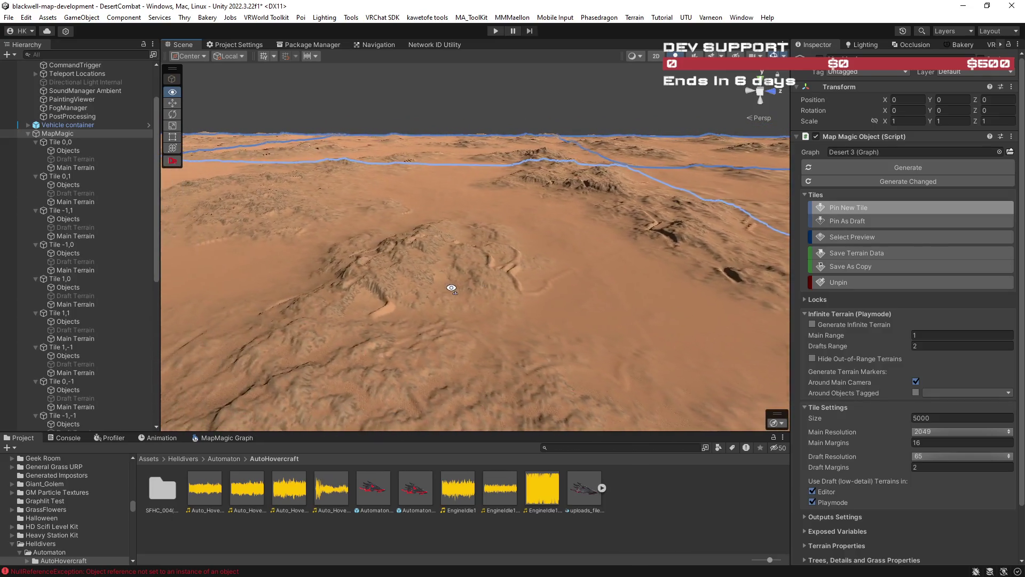
drag(602, 300, 552, 306)
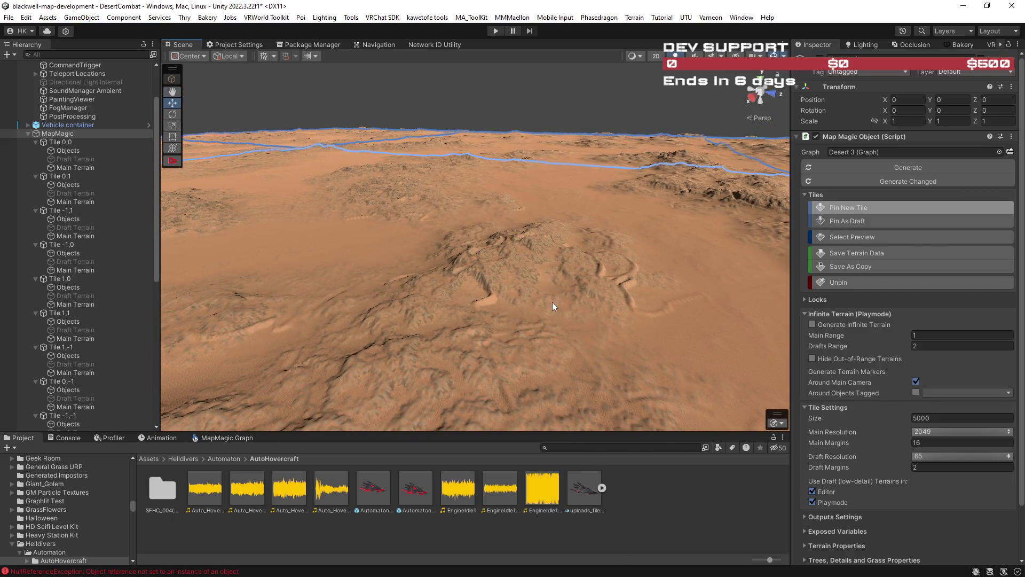
mouse_move(552, 304)
mouse_down()
mouse_move(526, 305)
mouse_move(533, 318)
mouse_move(558, 318)
mouse_move(284, 274)
mouse_move(373, 299)
mouse_move(183, 303)
mouse_move(160, 229)
mouse_move(166, 412)
mouse_up()
click(82, 426)
drag(251, 325, 955, 323)
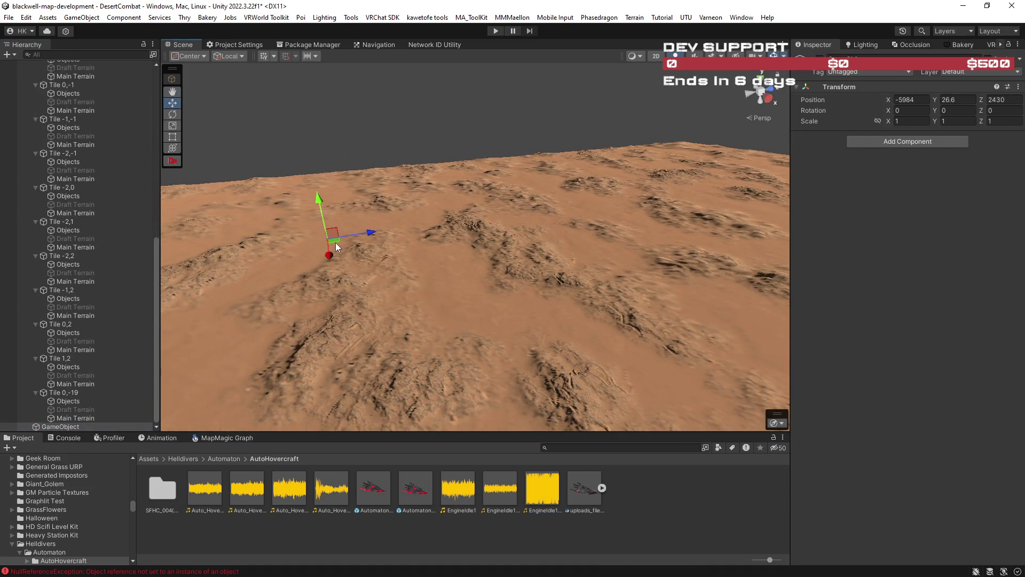
Step: Drag the empty GameObject out to -9800.5, 26.6, 2881 and fly toward the terrain's new edge
mouse_move(348, 188)
mouse_down()
mouse_move(347, 176)
mouse_move(386, 195)
mouse_move(588, 218)
mouse_move(615, 244)
mouse_up()
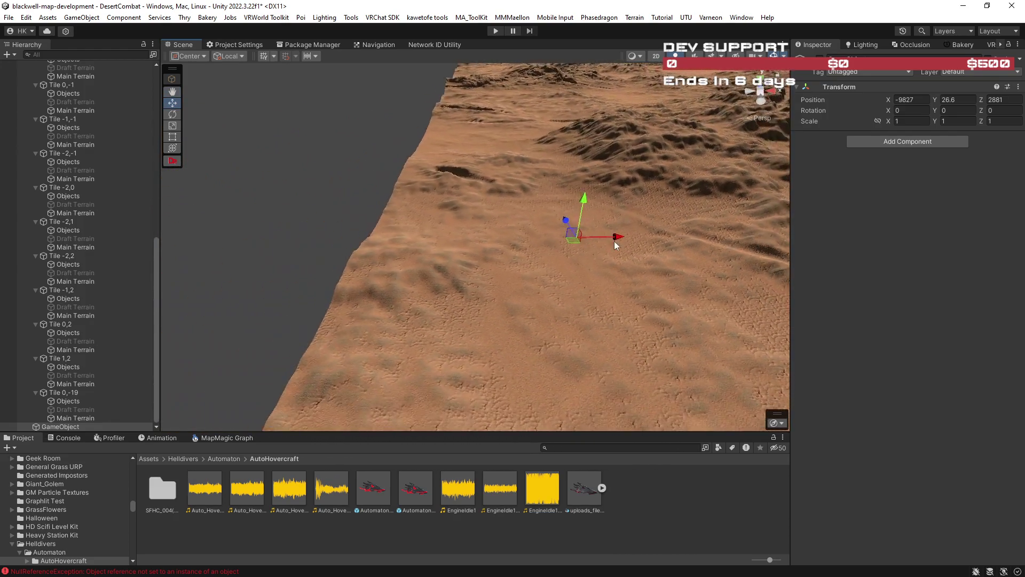
mouse_move(513, 261)
mouse_down()
mouse_move(732, 226)
mouse_move(827, 240)
mouse_move(796, 297)
mouse_move(768, 300)
mouse_move(744, 277)
mouse_move(694, 270)
mouse_up()
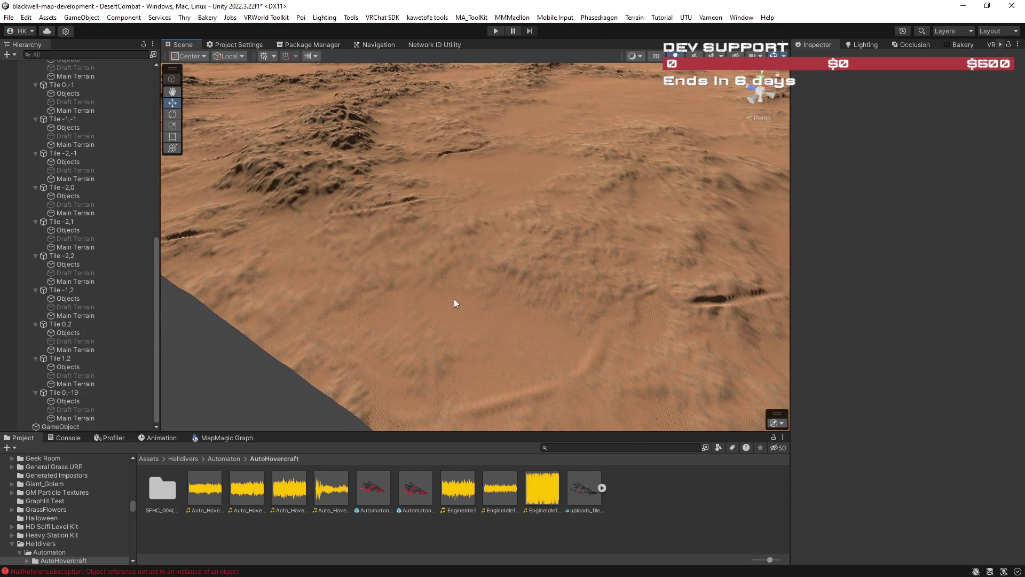
Step: Flatten a desert patch with the Set Height brush at 24.69786 and set brush size to 300
click(889, 149)
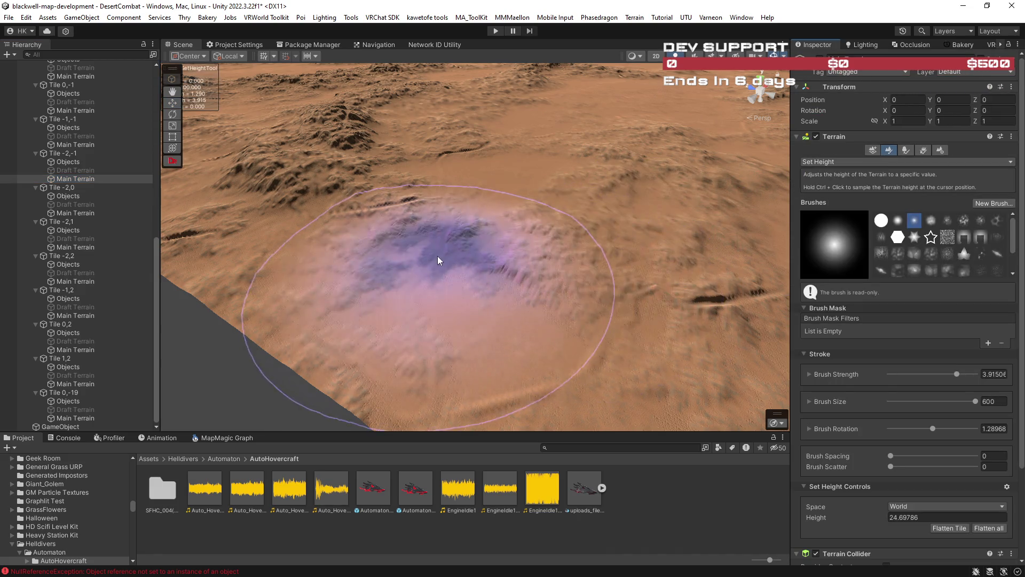
mouse_move(450, 262)
mouse_down()
mouse_move(508, 170)
mouse_move(509, 197)
mouse_up()
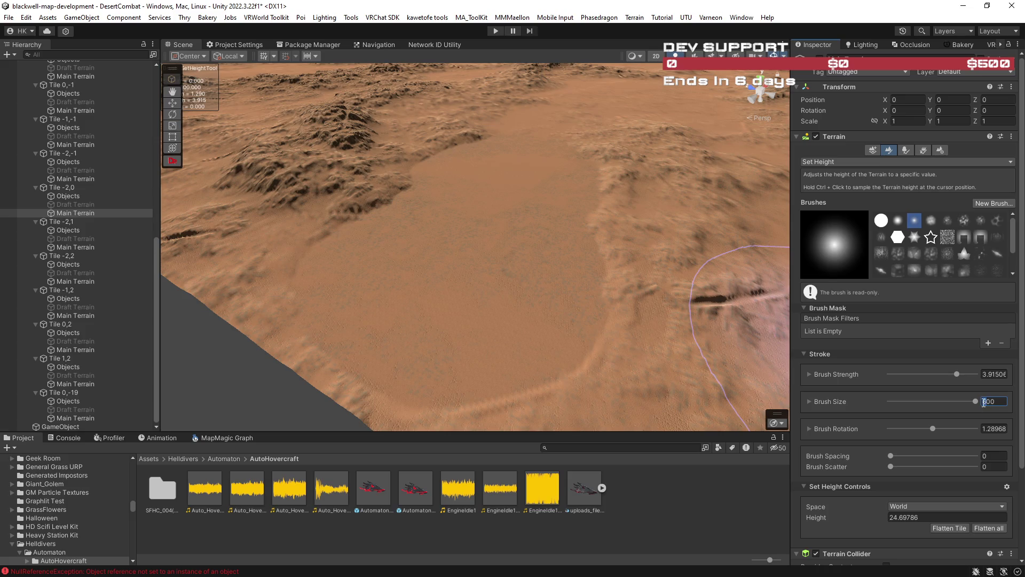
text(2)
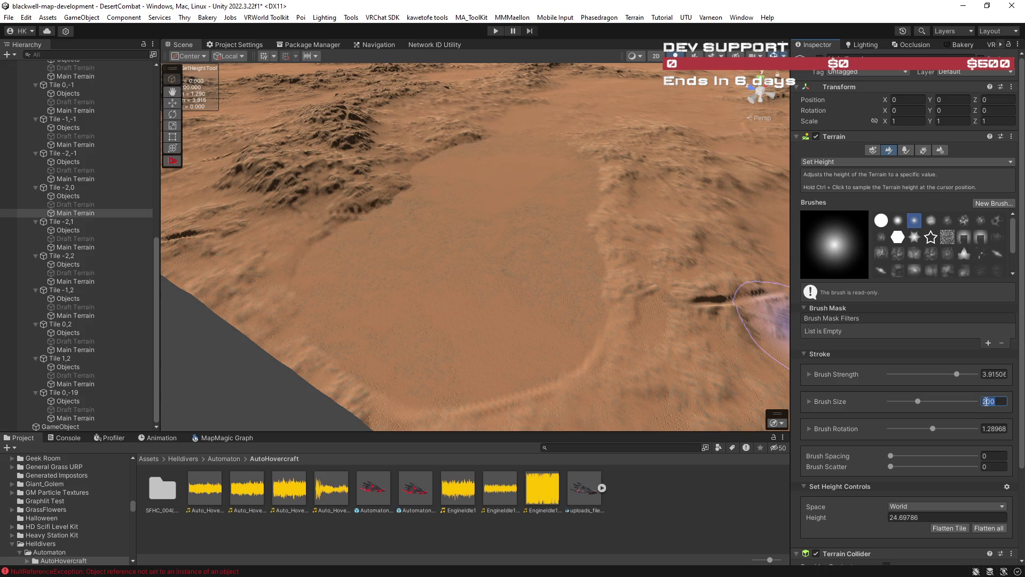
double_click(985, 401)
text(300)
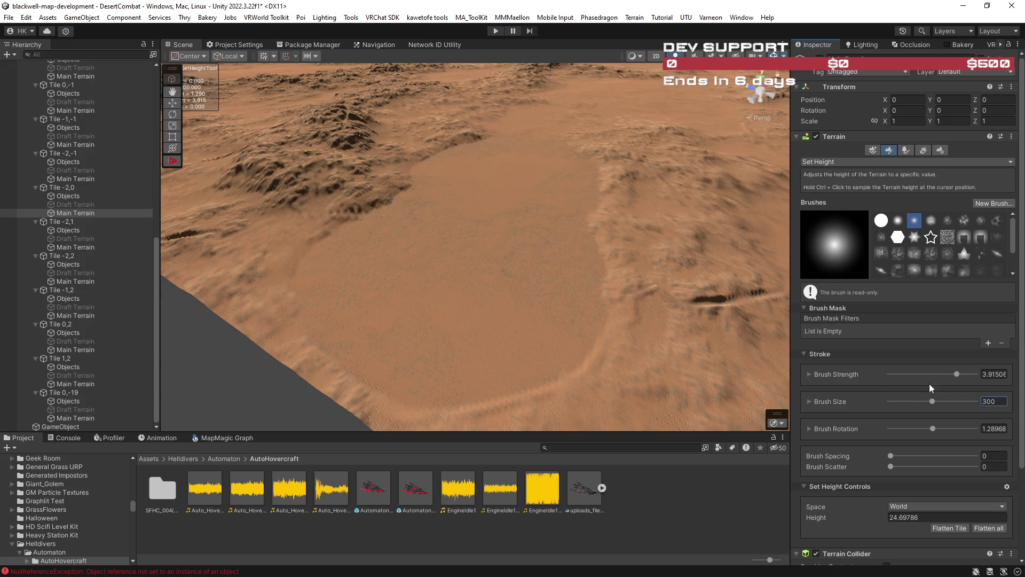
mouse_move(512, 276)
mouse_down()
mouse_move(527, 298)
mouse_move(591, 229)
mouse_move(543, 261)
mouse_move(433, 292)
mouse_up()
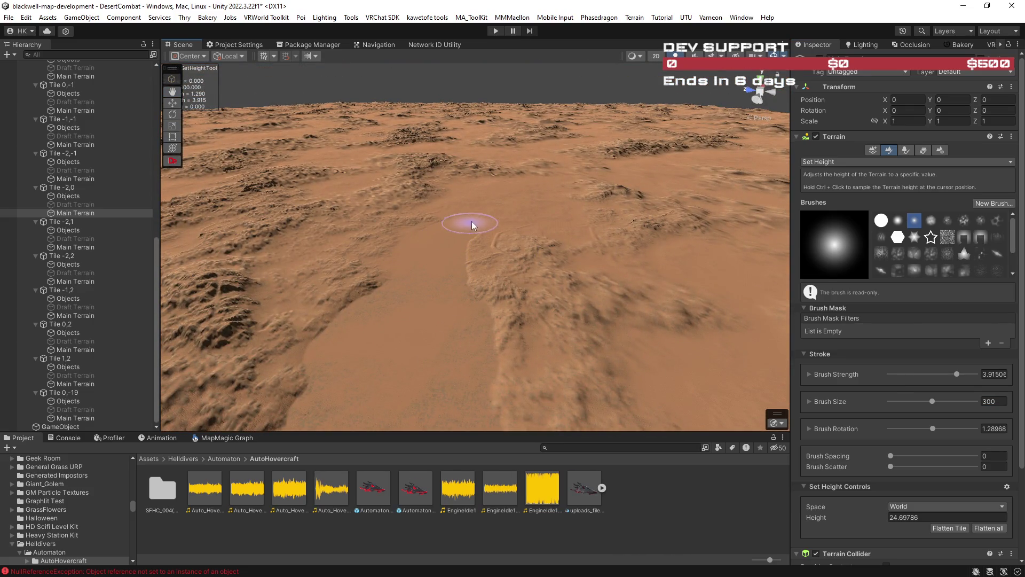